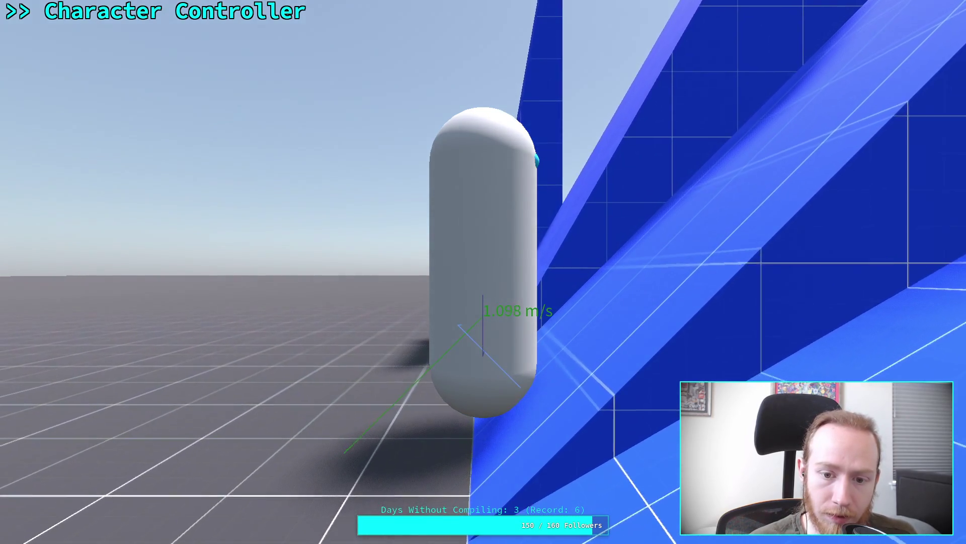
- Stop the running capsule test game and return to the test_world scene in the editor
{"action": "key", "text": "F8"}
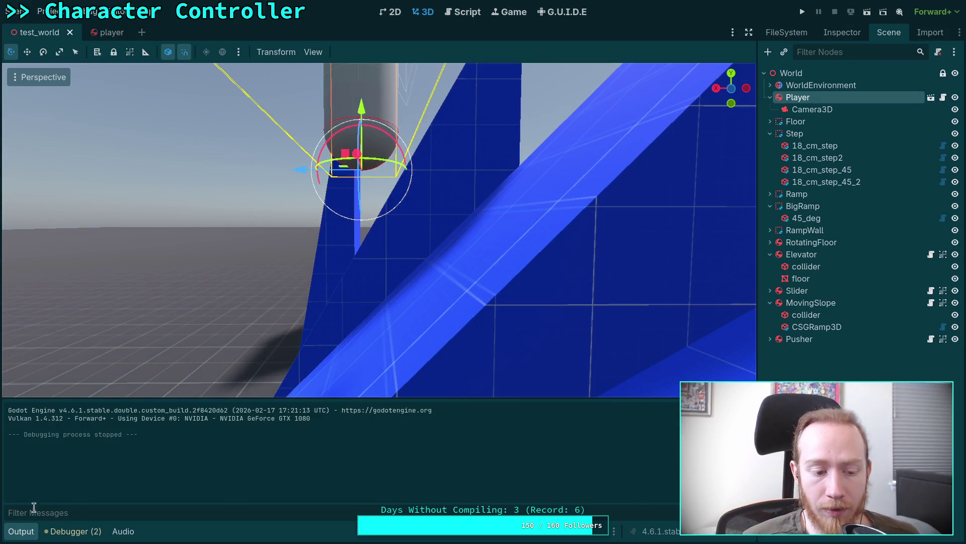
- Collapse the output log and bring up the Player's properties in the Inspector
{"action": "left_click", "coordinate": [22, 531]}
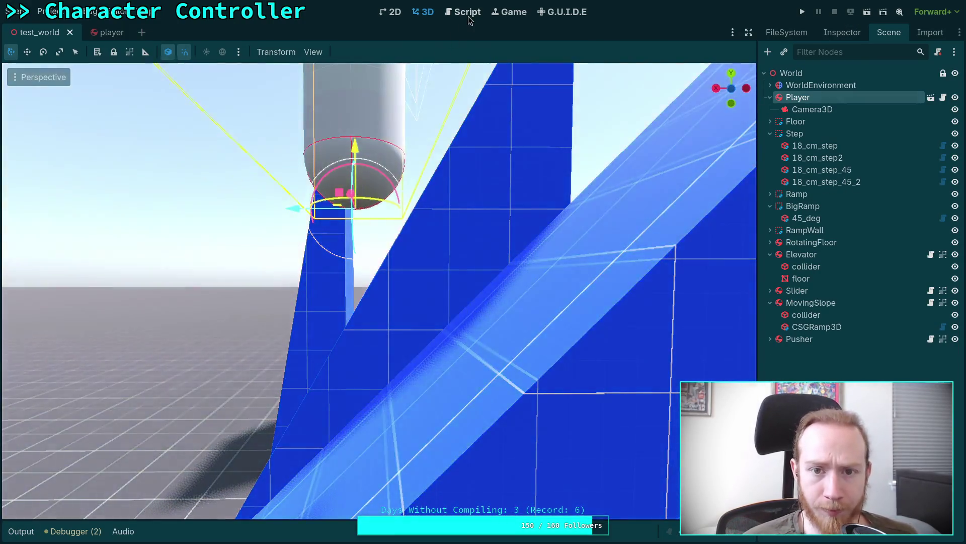
{"action": "left_click", "coordinate": [466, 13]}
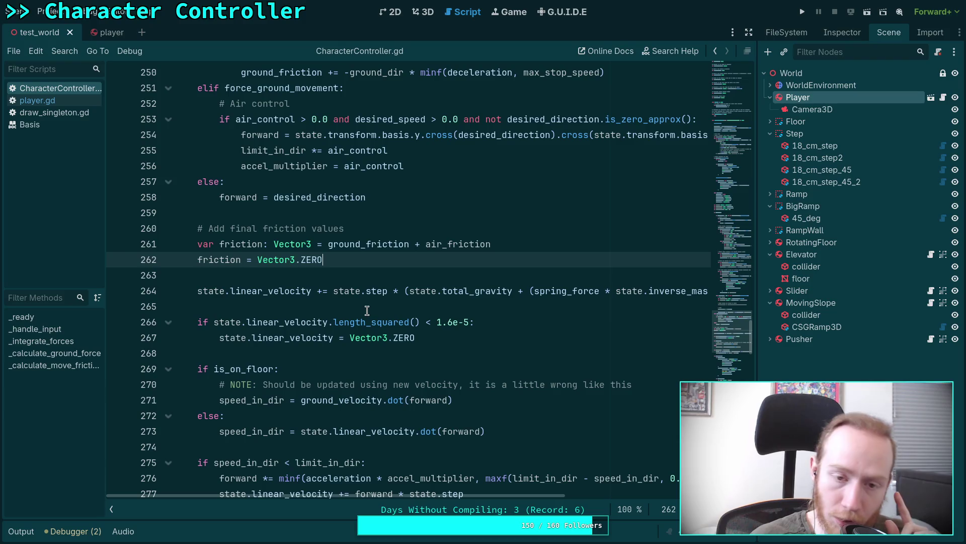
{"action": "left_click", "coordinate": [823, 33]}
{"action": "scroll", "coordinate": [810, 191], "scroll_direction": "down", "scroll_amount": 10}
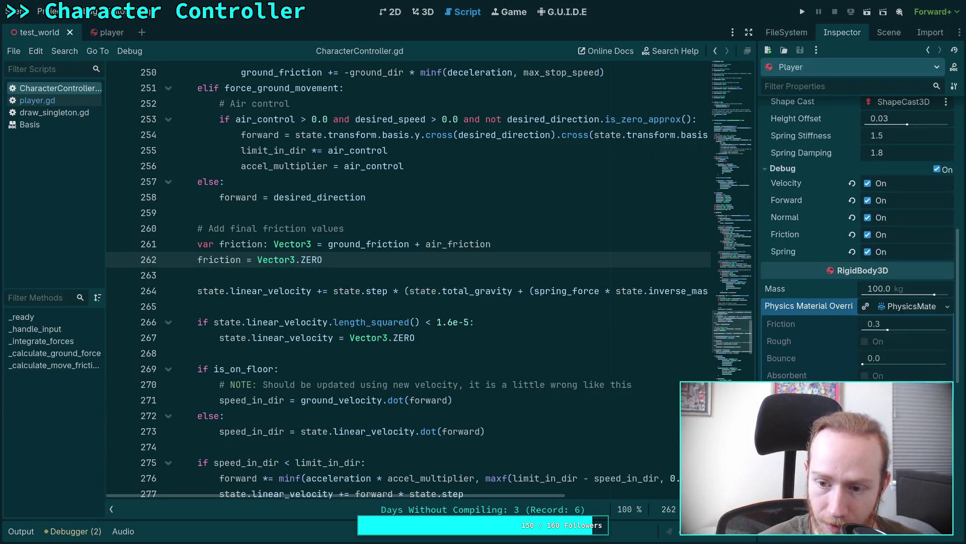
{"action": "scroll", "coordinate": [780, 330], "scroll_direction": "up", "scroll_amount": 3}
{"action": "scroll", "coordinate": [778, 342], "scroll_direction": "down", "scroll_amount": 8}
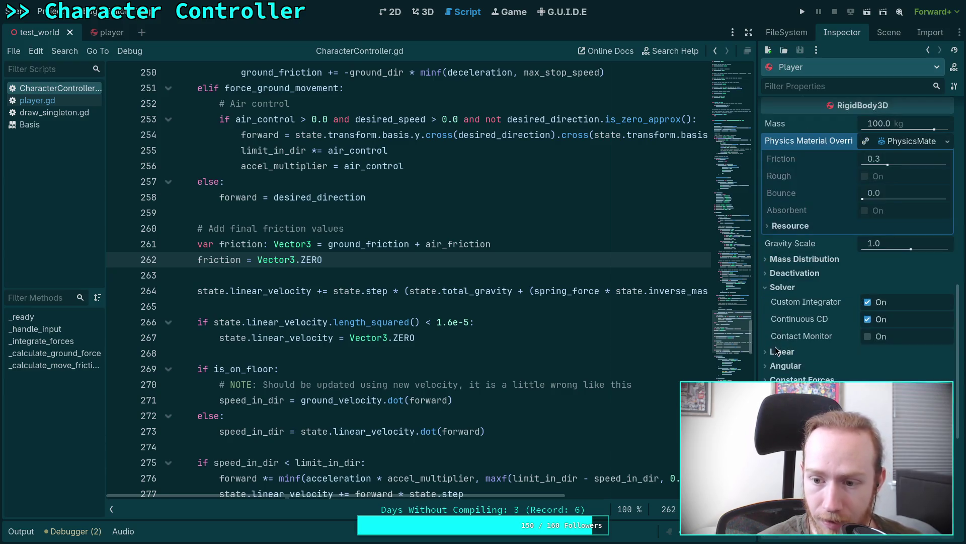
{"action": "scroll", "coordinate": [778, 347], "scroll_direction": "down", "scroll_amount": 3}
- Enable Axis Lock Linear X and Linear Z on the Player, save the scene, and run the test
{"action": "left_click", "coordinate": [785, 304]}
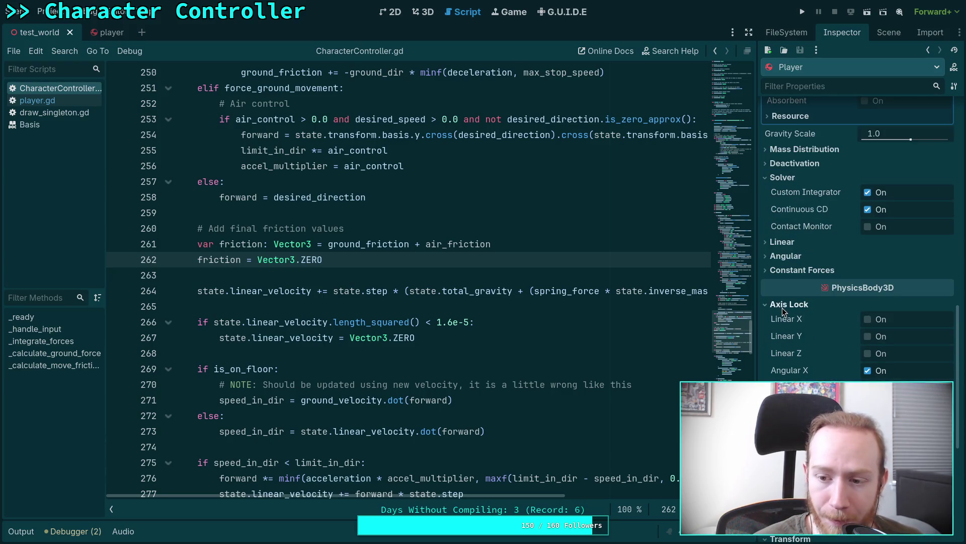
{"action": "left_click", "coordinate": [867, 319]}
{"action": "left_click", "coordinate": [868, 354]}
{"action": "key", "text": "ctrl+s"}
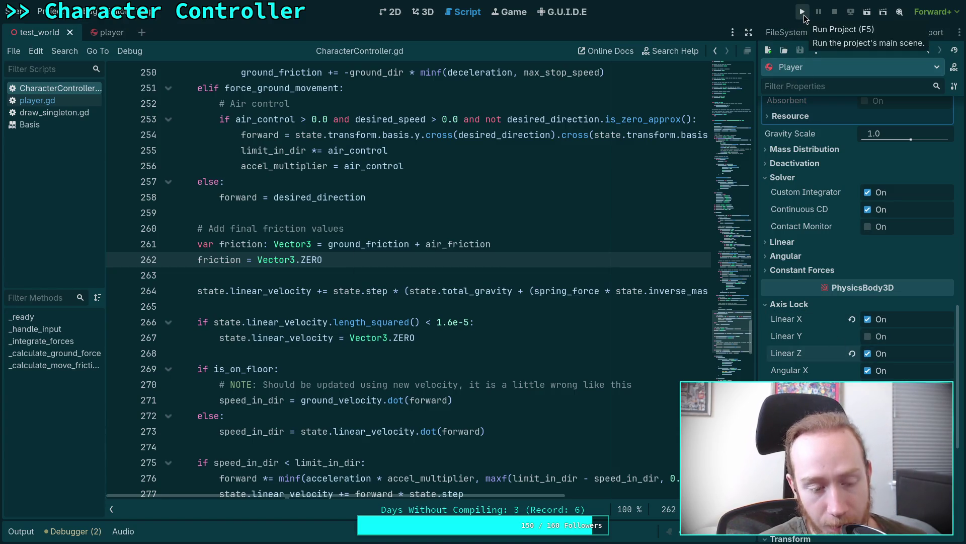
{"action": "left_click", "coordinate": [804, 18]}
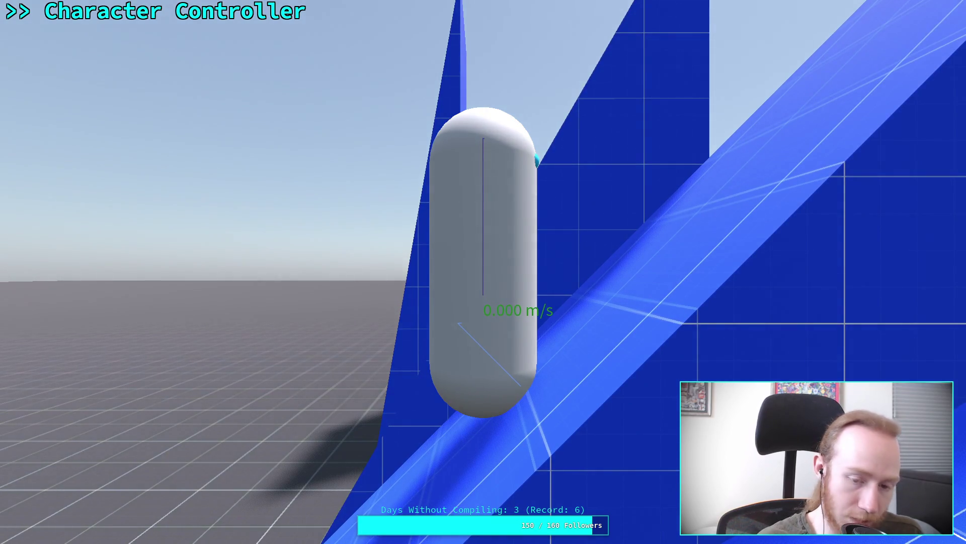
- Stop the game after the capsule rests on the ramp at 0.000 m/s
{"action": "key", "text": "F8"}
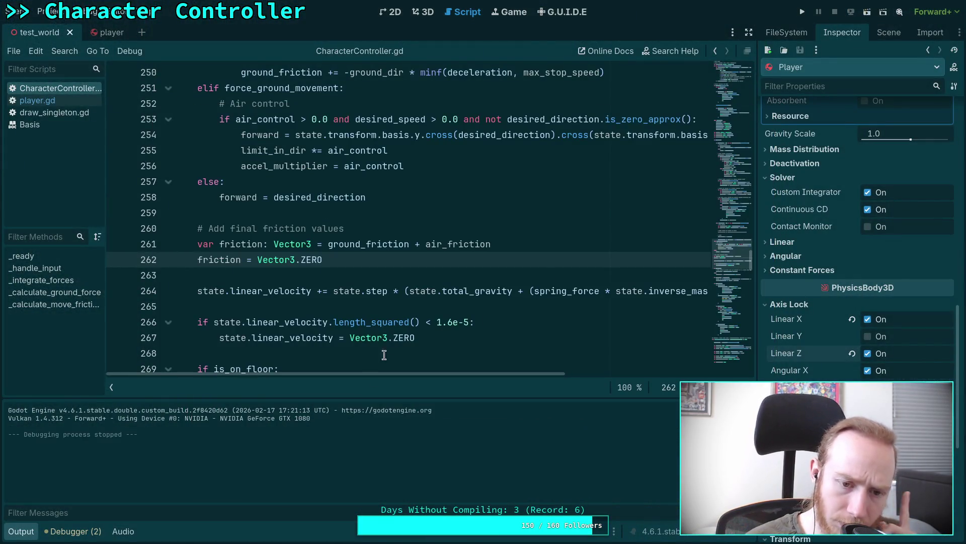
{"action": "scroll", "coordinate": [373, 306], "scroll_direction": "down", "scroll_amount": 6}
{"action": "scroll", "coordinate": [372, 306], "scroll_direction": "down", "scroll_amount": 13}
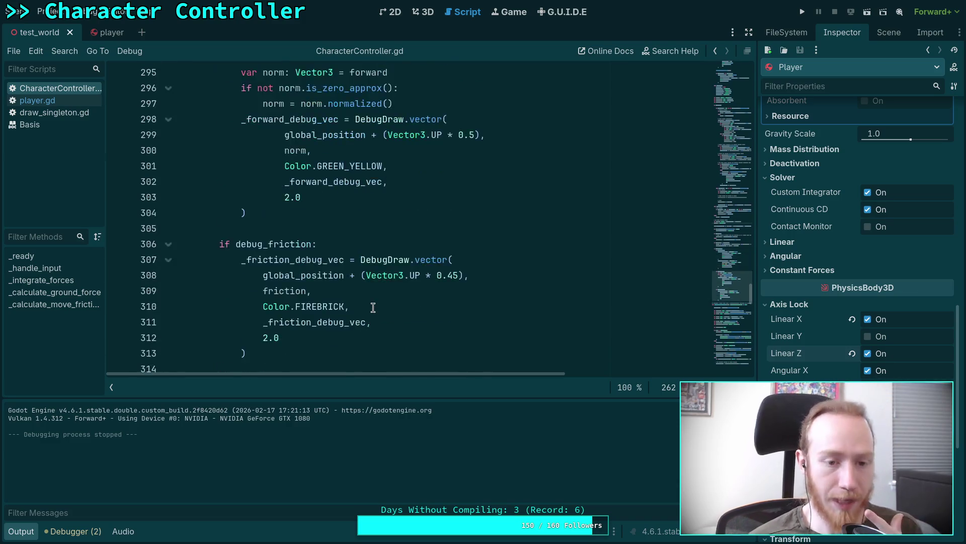
{"action": "scroll", "coordinate": [372, 306], "scroll_direction": "down", "scroll_amount": 14}
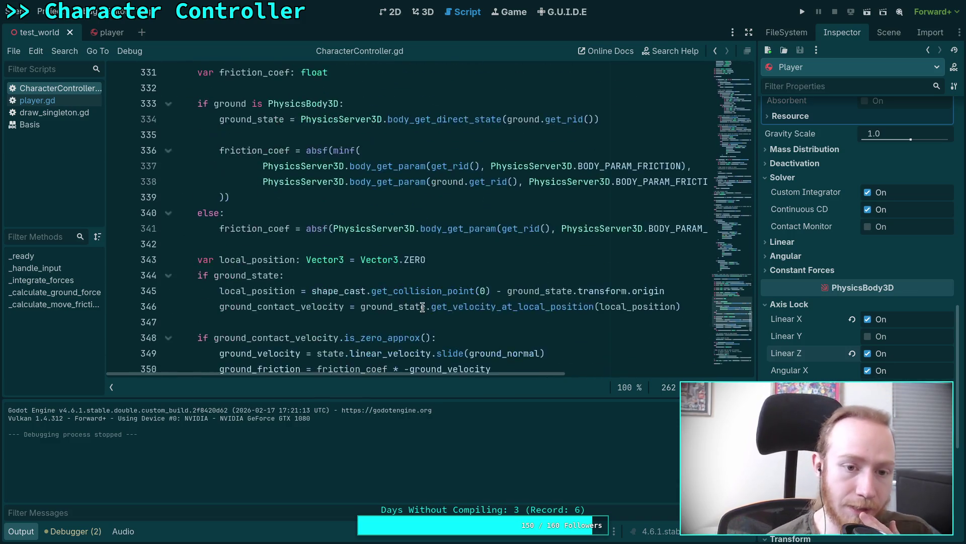
{"action": "scroll", "coordinate": [342, 282], "scroll_direction": "down", "scroll_amount": 5}
{"action": "scroll", "coordinate": [333, 241], "scroll_direction": "up", "scroll_amount": 2}
{"action": "scroll", "coordinate": [329, 229], "scroll_direction": "down", "scroll_amount": 1}
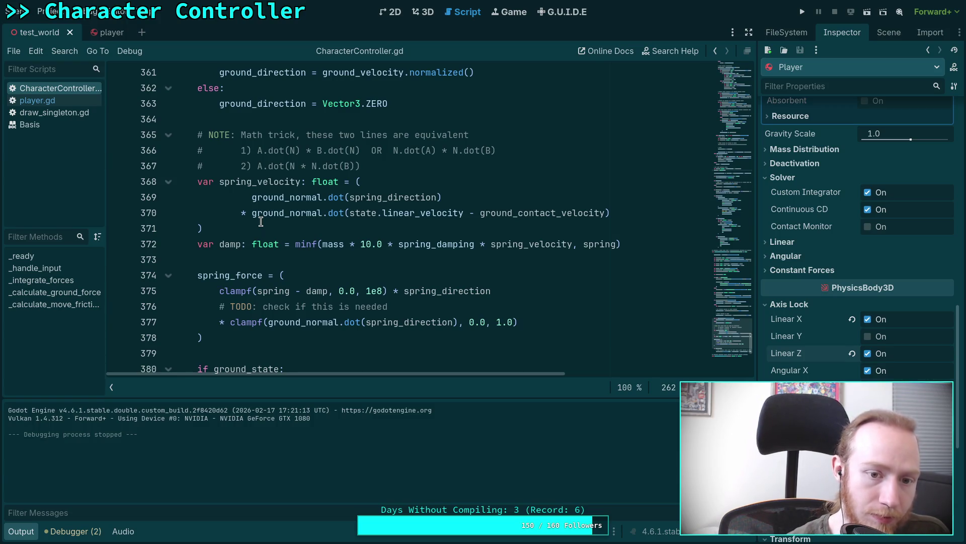
{"action": "double_click", "coordinate": [302, 214]}
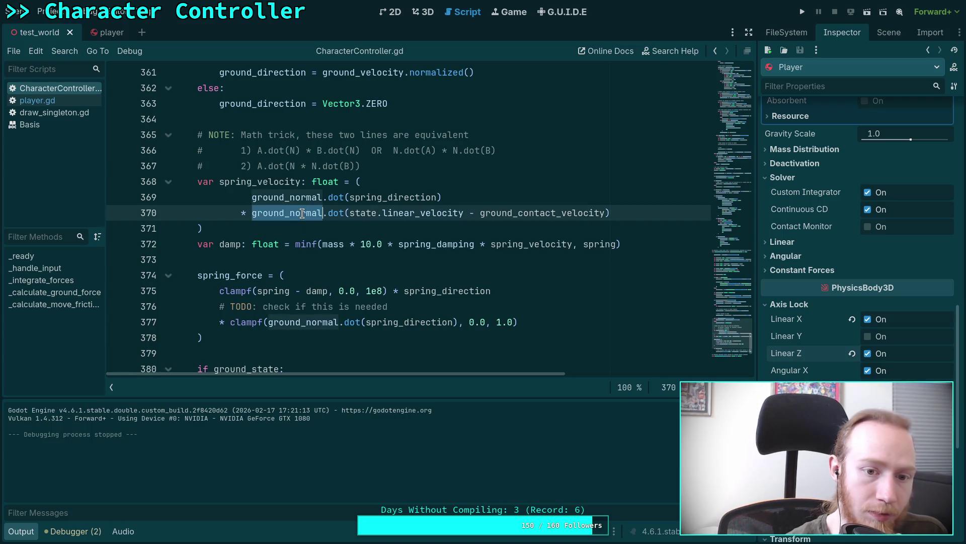
{"action": "scroll", "coordinate": [268, 237], "scroll_direction": "up", "scroll_amount": 7}
{"action": "scroll", "coordinate": [245, 257], "scroll_direction": "down", "scroll_amount": 7}
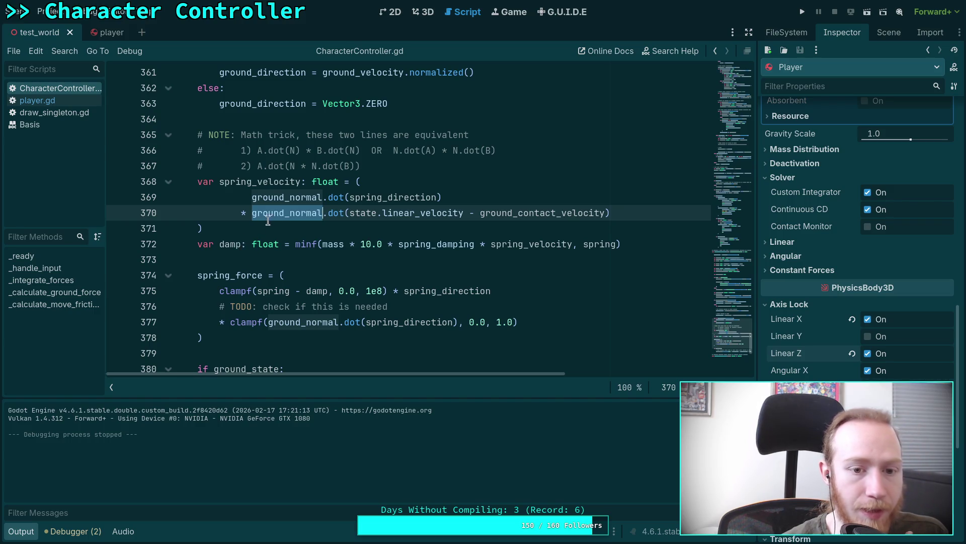
{"action": "scroll", "coordinate": [287, 239], "scroll_direction": "up", "scroll_amount": 2}
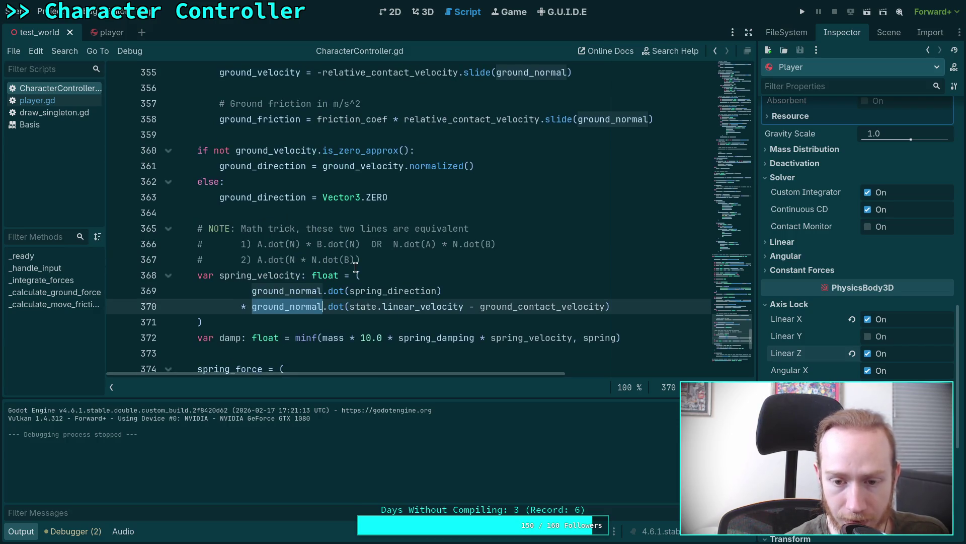
{"action": "double_click", "coordinate": [522, 303]}
{"action": "scroll", "coordinate": [452, 276], "scroll_direction": "up", "scroll_amount": 4}
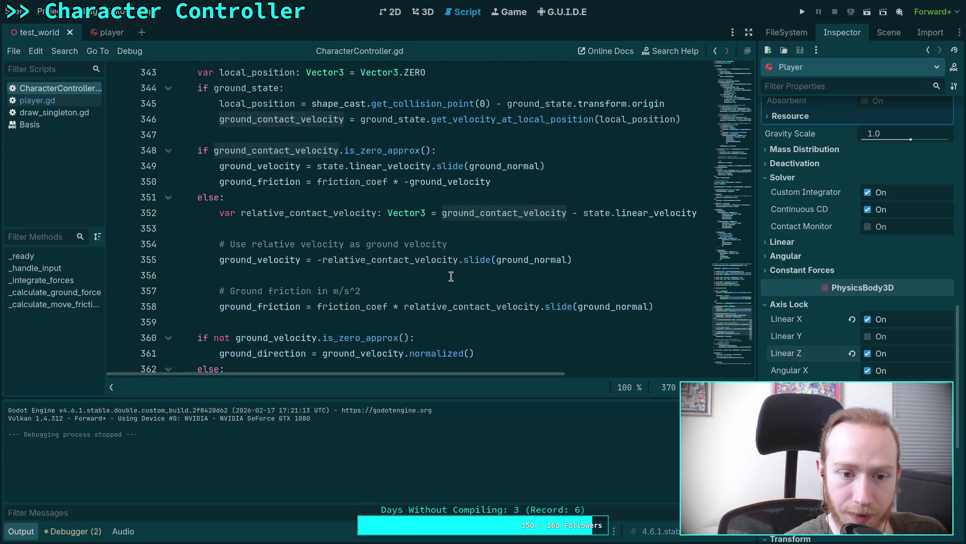
{"action": "scroll", "coordinate": [451, 276], "scroll_direction": "down", "scroll_amount": 2}
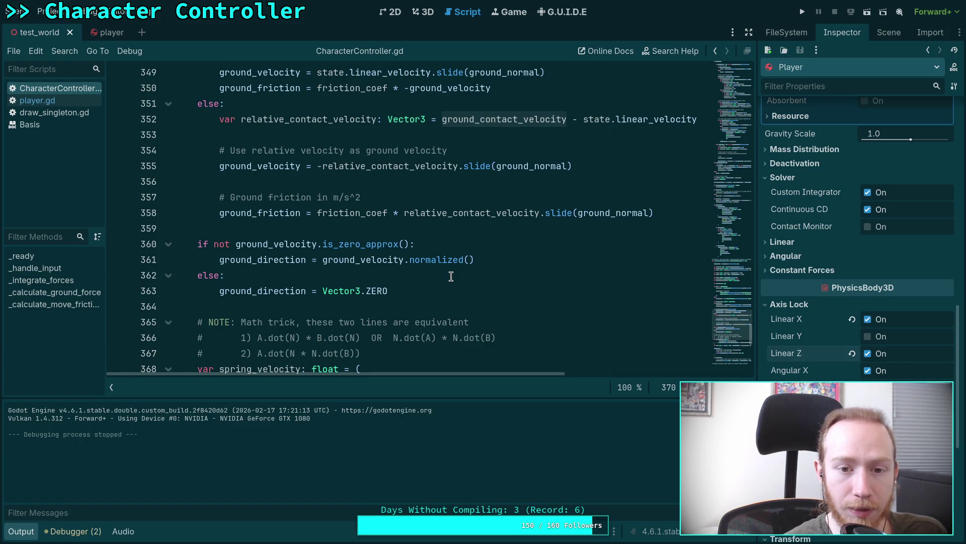
{"action": "scroll", "coordinate": [451, 276], "scroll_direction": "down", "scroll_amount": 2}
{"action": "scroll", "coordinate": [452, 276], "scroll_direction": "up", "scroll_amount": 1}
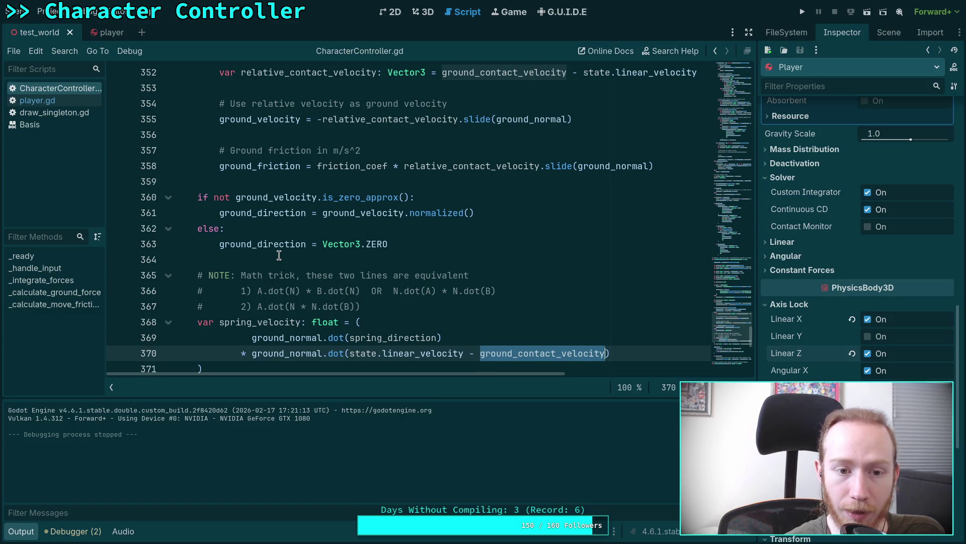
{"action": "scroll", "coordinate": [279, 256], "scroll_direction": "up", "scroll_amount": 4}
{"action": "scroll", "coordinate": [279, 255], "scroll_direction": "down", "scroll_amount": 2}
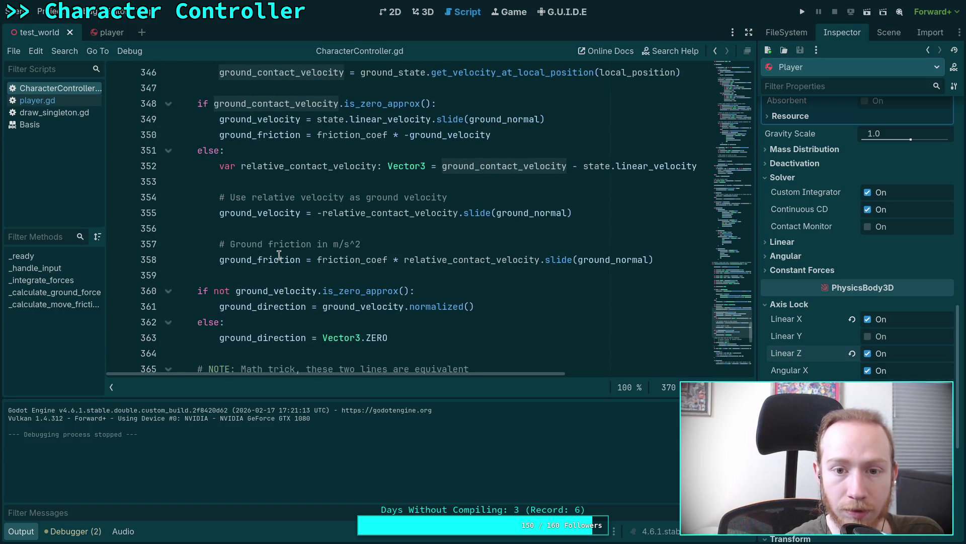
{"action": "scroll", "coordinate": [279, 255], "scroll_direction": "down", "scroll_amount": 3}
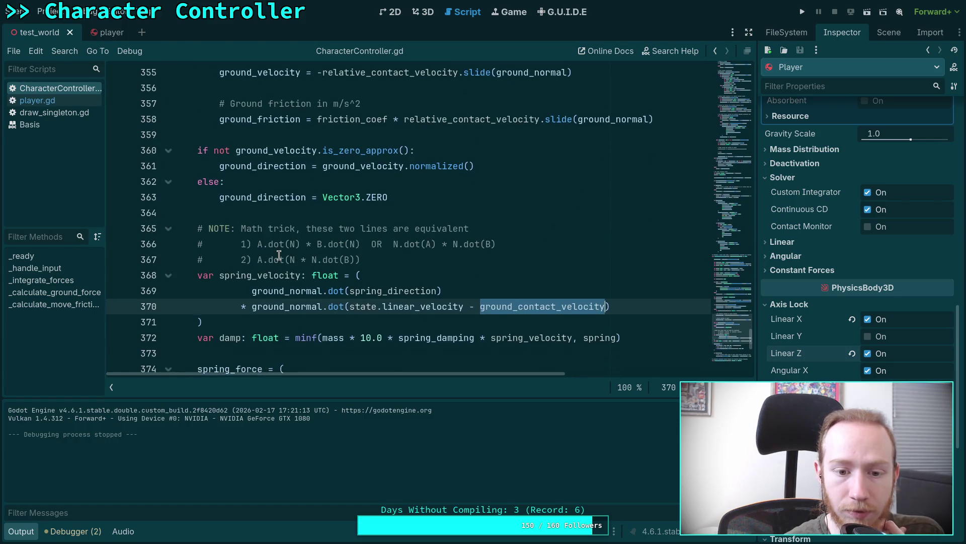
{"action": "scroll", "coordinate": [280, 255], "scroll_direction": "up", "scroll_amount": 1}
{"action": "scroll", "coordinate": [280, 256], "scroll_direction": "up", "scroll_amount": 2}
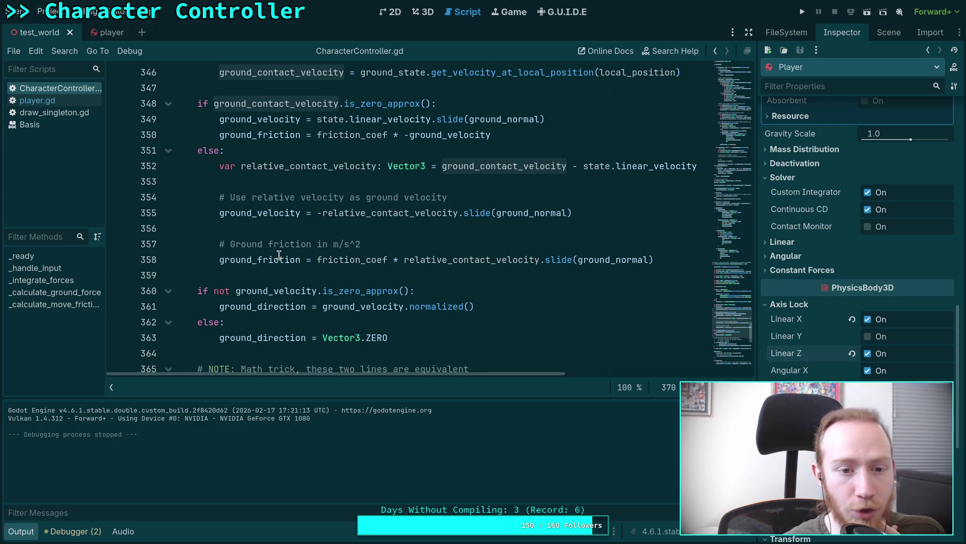
{"action": "scroll", "coordinate": [280, 256], "scroll_direction": "down", "scroll_amount": 2}
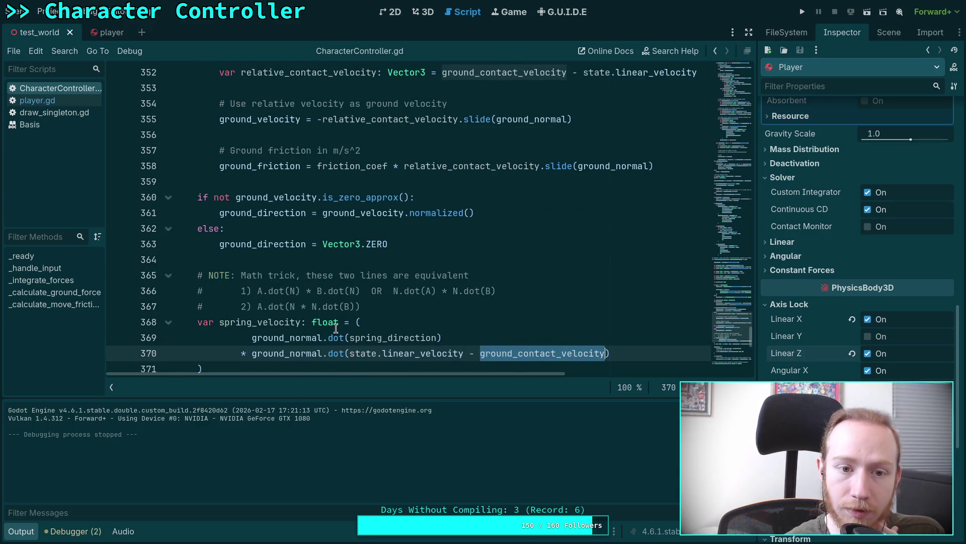
{"action": "scroll", "coordinate": [335, 325], "scroll_direction": "up", "scroll_amount": 3}
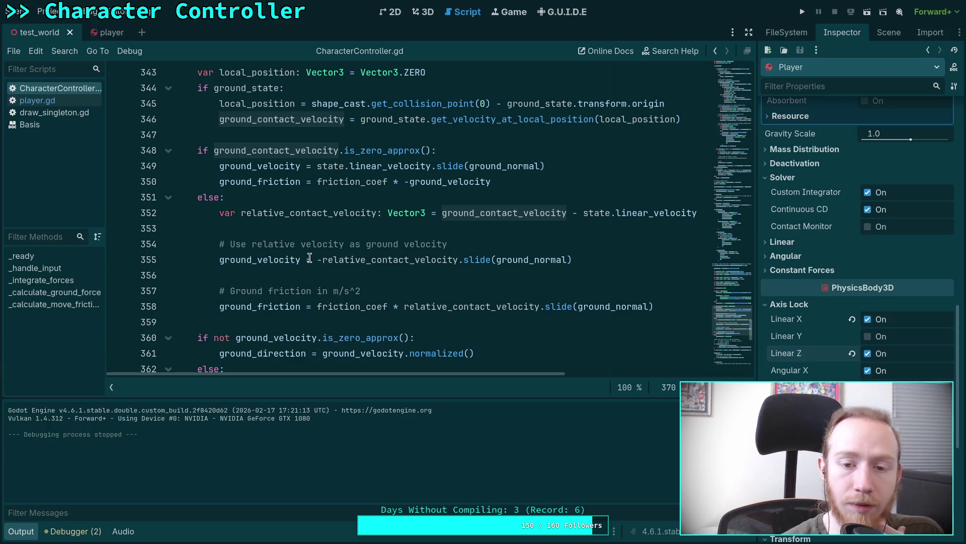
{"action": "scroll", "coordinate": [383, 255], "scroll_direction": "down", "scroll_amount": 3}
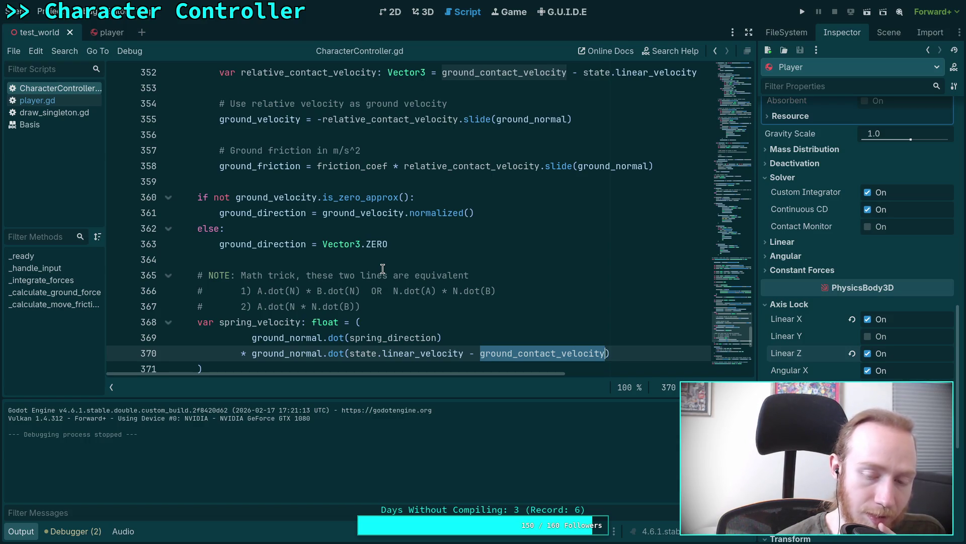
{"action": "scroll", "coordinate": [382, 268], "scroll_direction": "down", "scroll_amount": 2}
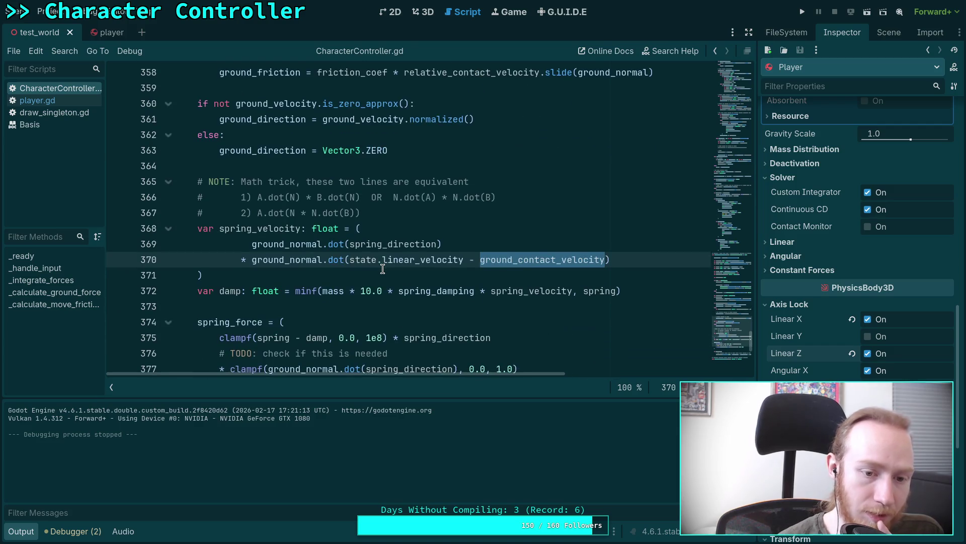
{"action": "left_click", "coordinate": [411, 311]}
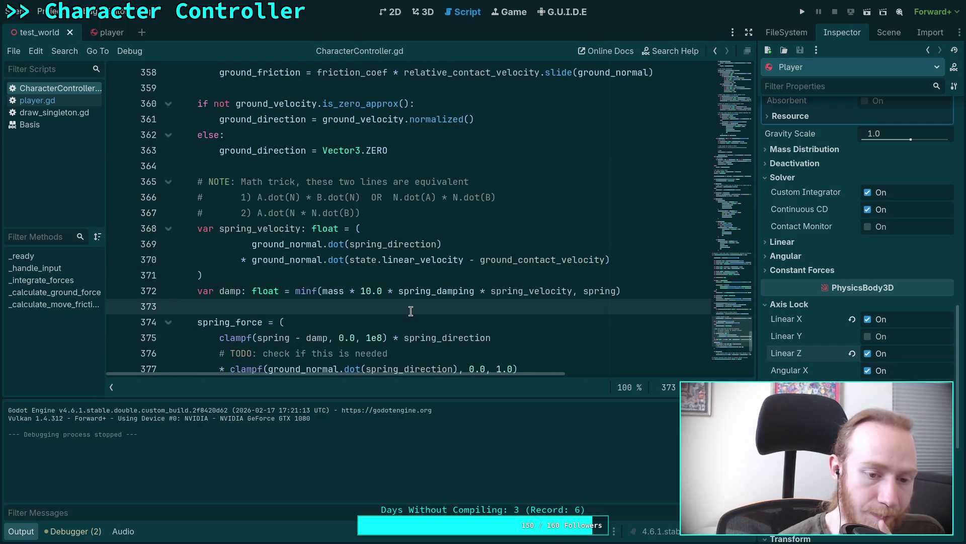
{"action": "scroll", "coordinate": [411, 310], "scroll_direction": "down", "scroll_amount": 2}
{"action": "scroll", "coordinate": [411, 310], "scroll_direction": "down", "scroll_amount": 1}
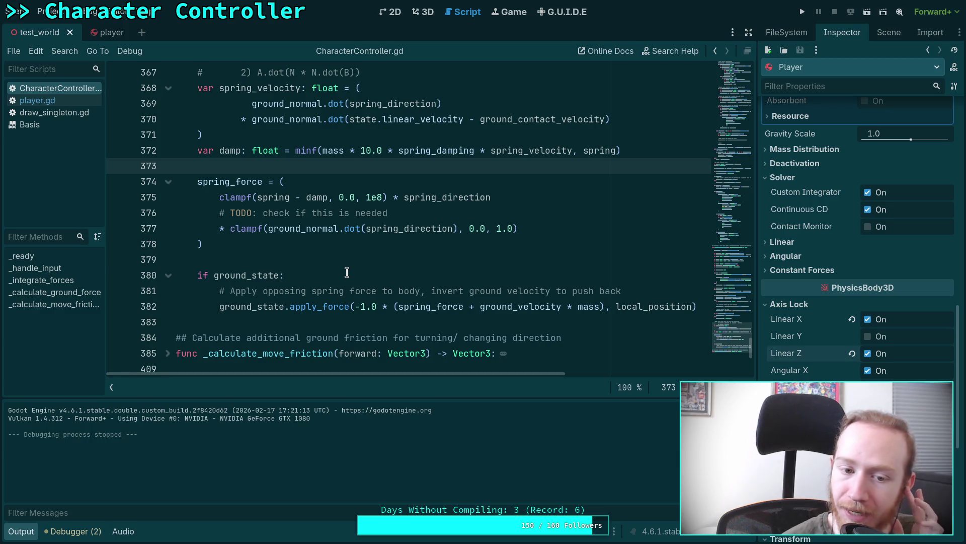
{"action": "scroll", "coordinate": [411, 295], "scroll_direction": "up", "scroll_amount": 2}
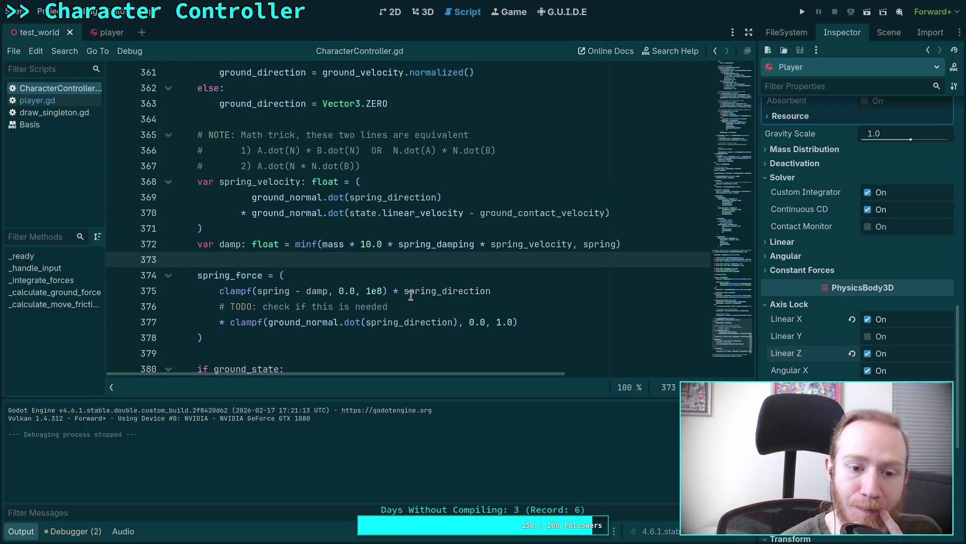
{"action": "scroll", "coordinate": [351, 266], "scroll_direction": "up", "scroll_amount": 1}
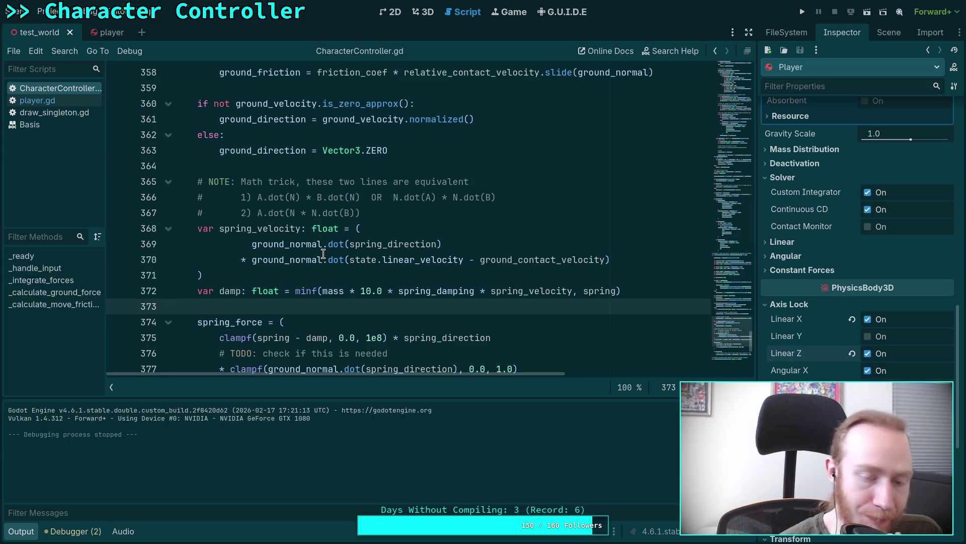
{"action": "scroll", "coordinate": [324, 250], "scroll_direction": "up", "scroll_amount": 1}
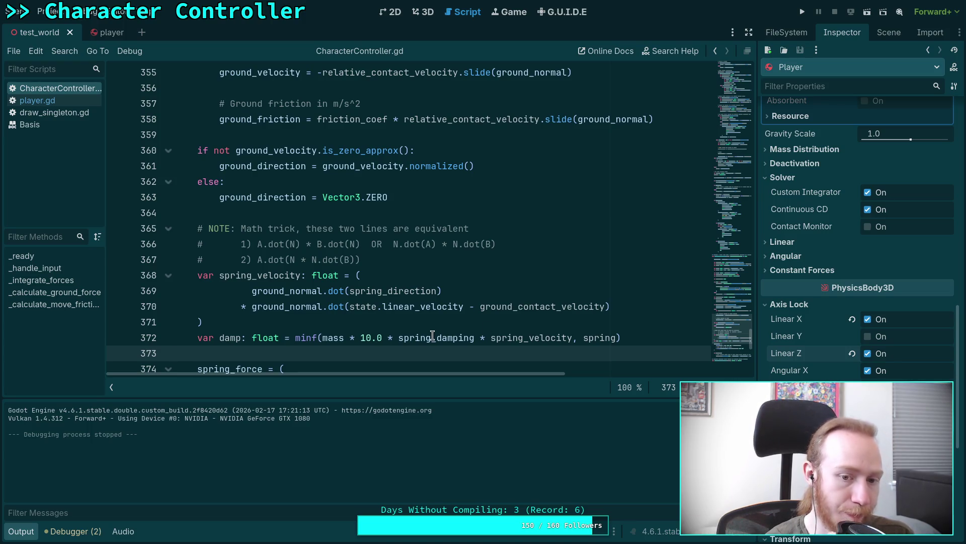
{"action": "double_click", "coordinate": [279, 306]}
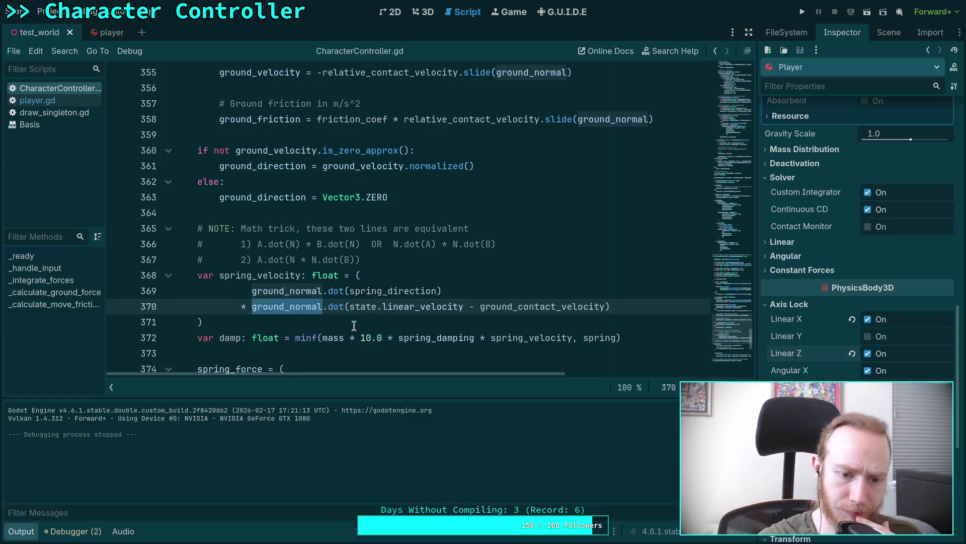
{"action": "scroll", "coordinate": [354, 325], "scroll_direction": "down", "scroll_amount": 2}
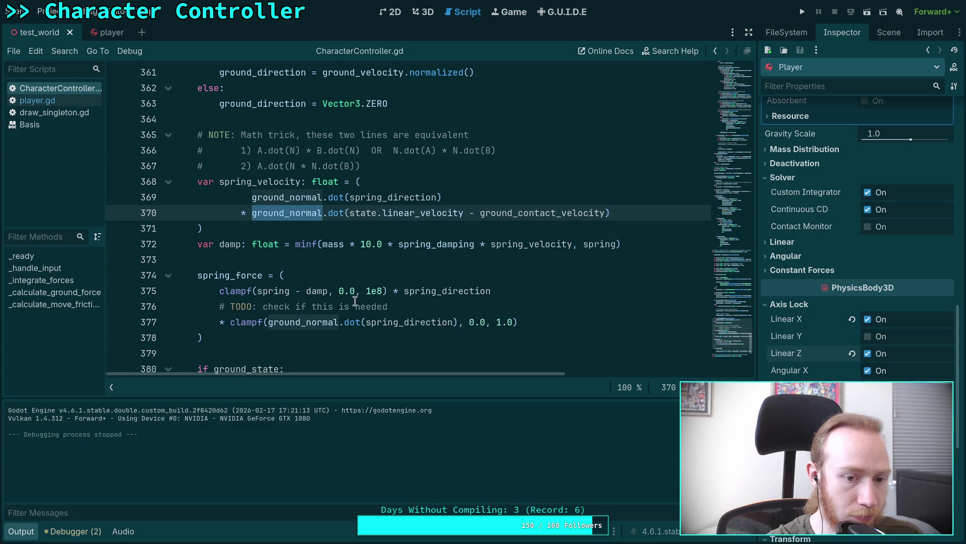
{"action": "scroll", "coordinate": [347, 297], "scroll_direction": "up", "scroll_amount": 1}
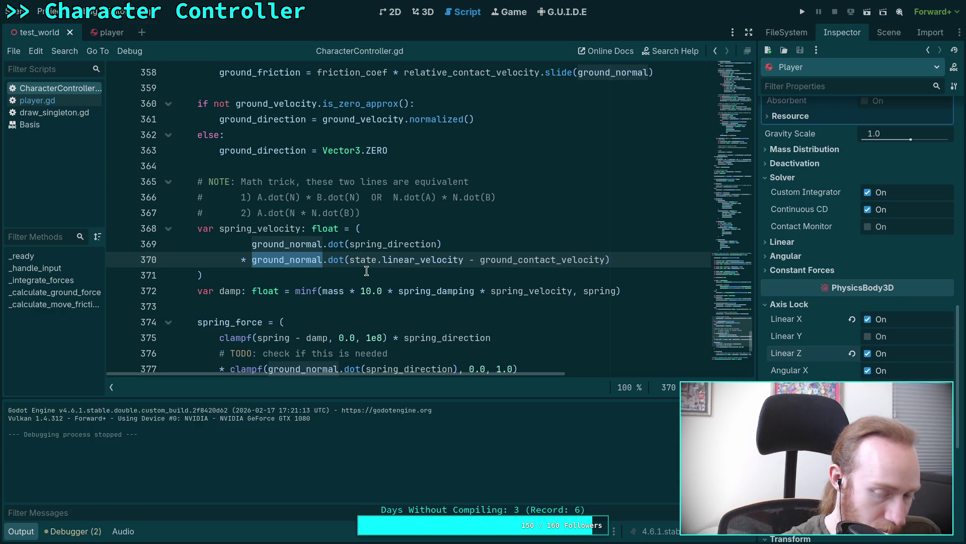
{"action": "scroll", "coordinate": [416, 326], "scroll_direction": "down", "scroll_amount": 1}
{"action": "left_click_drag", "start_coordinate": [220, 322], "coordinate": [548, 322]}
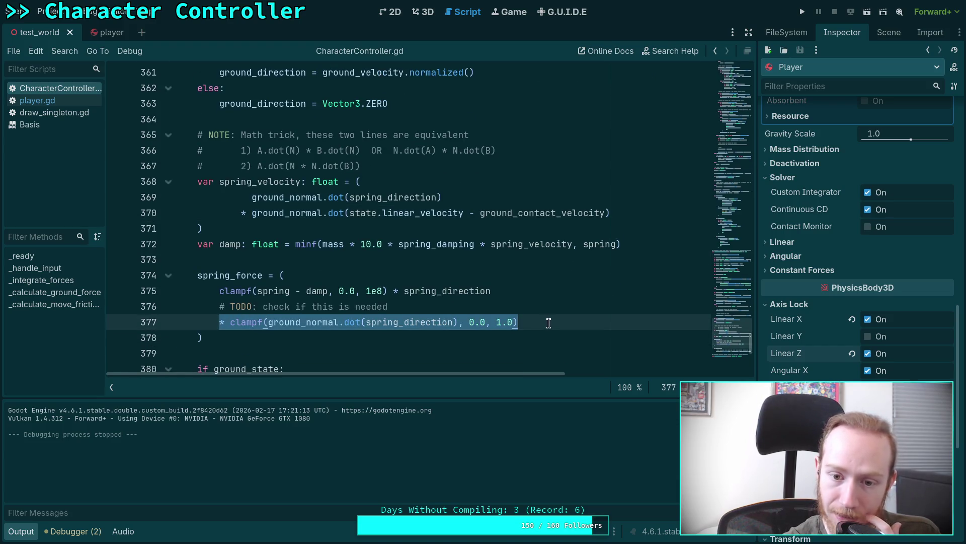
{"action": "left_click", "coordinate": [282, 261]}
{"action": "scroll", "coordinate": [276, 268], "scroll_direction": "down", "scroll_amount": 1}
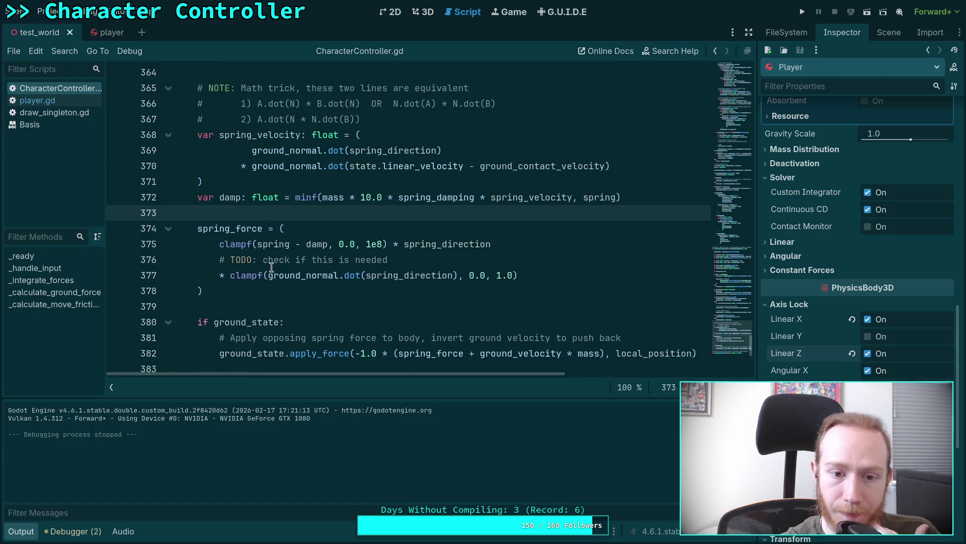
{"action": "scroll", "coordinate": [271, 267], "scroll_direction": "up", "scroll_amount": 1}
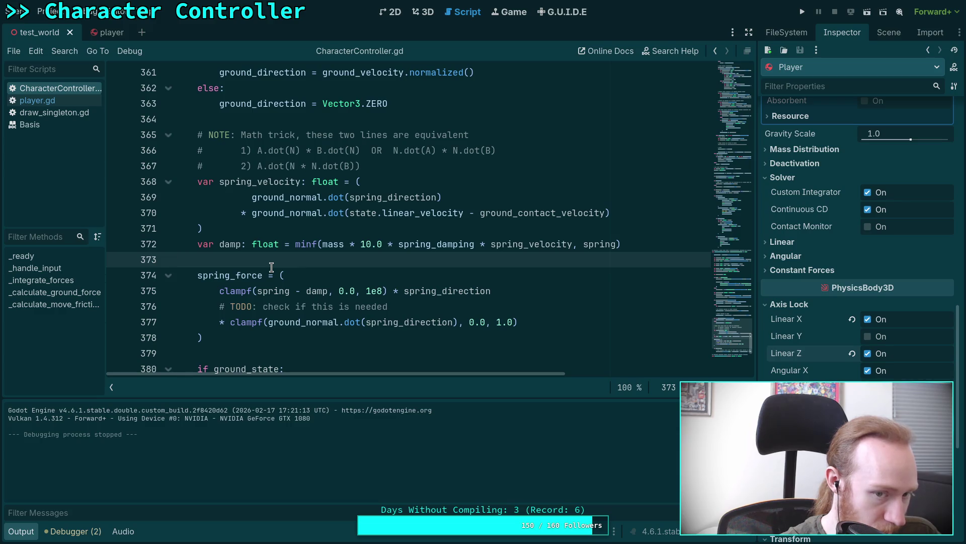
{"action": "scroll", "coordinate": [272, 267], "scroll_direction": "up", "scroll_amount": 1}
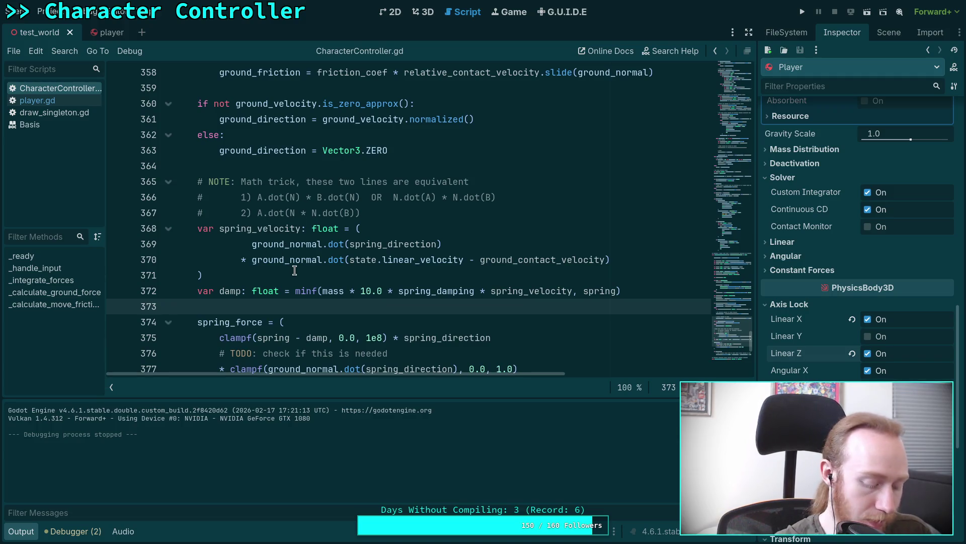
{"action": "key", "text": "super+4"}
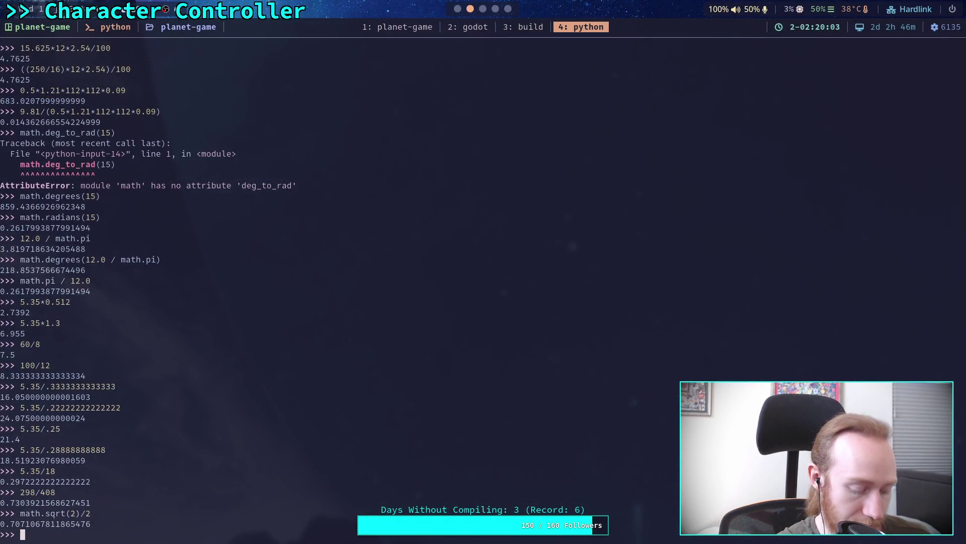
- Run git status and git diff in the terminal to review the uncommitted changes
{"action": "key", "text": "super+2"}
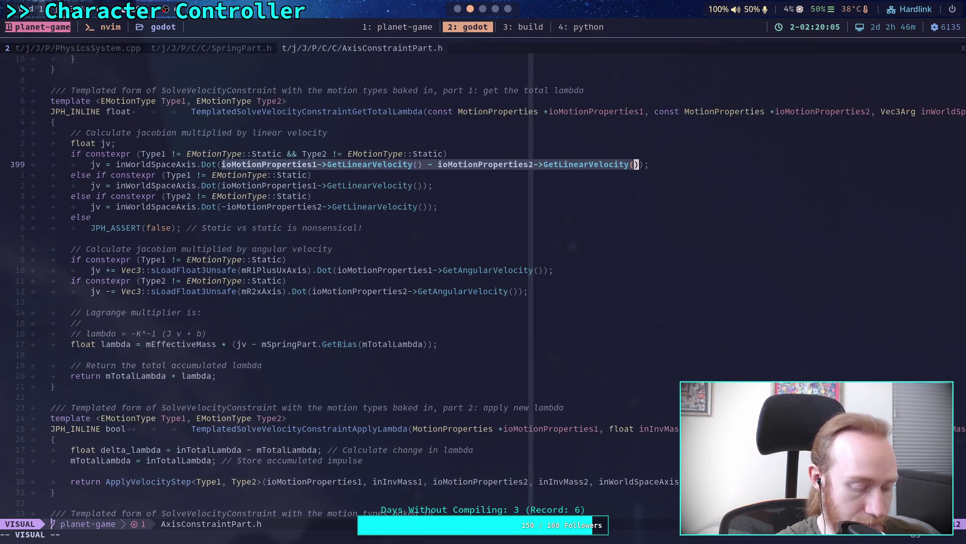
{"action": "key", "text": "super+1"}
{"action": "type", "text": "git status"}
{"action": "key", "text": "Return"}
{"action": "type", "text": "git"}
{"action": "key", "text": "Return"}
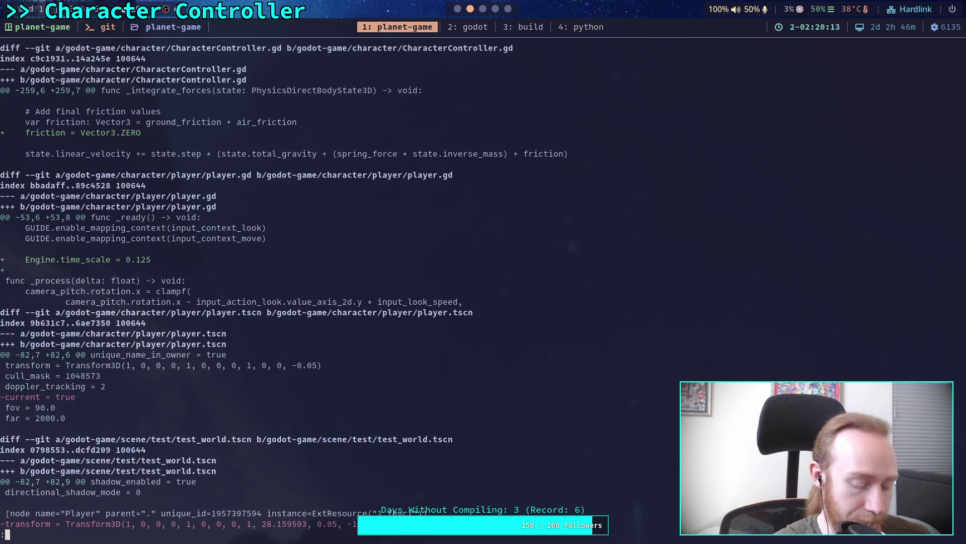
- Back in Godot, select spring_direction in the first dot call on line 369
{"action": "key", "text": "super+2"}
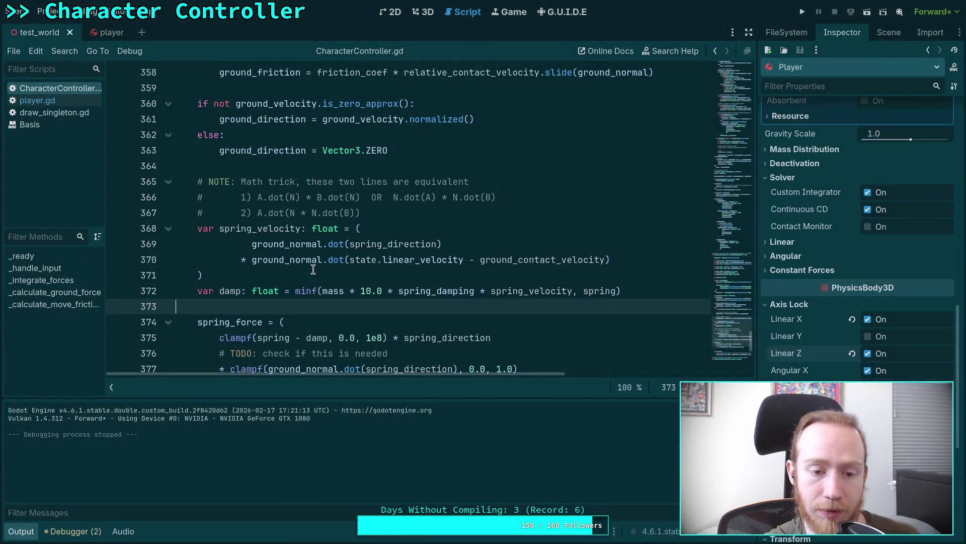
{"action": "mouse_move", "coordinate": [346, 245]}
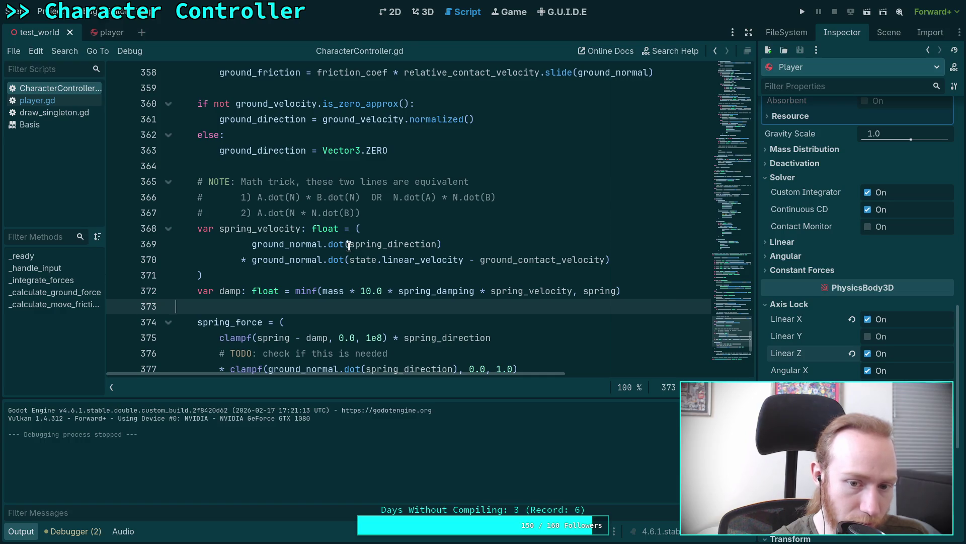
{"action": "left_click_drag", "start_coordinate": [349, 245], "coordinate": [435, 245]}
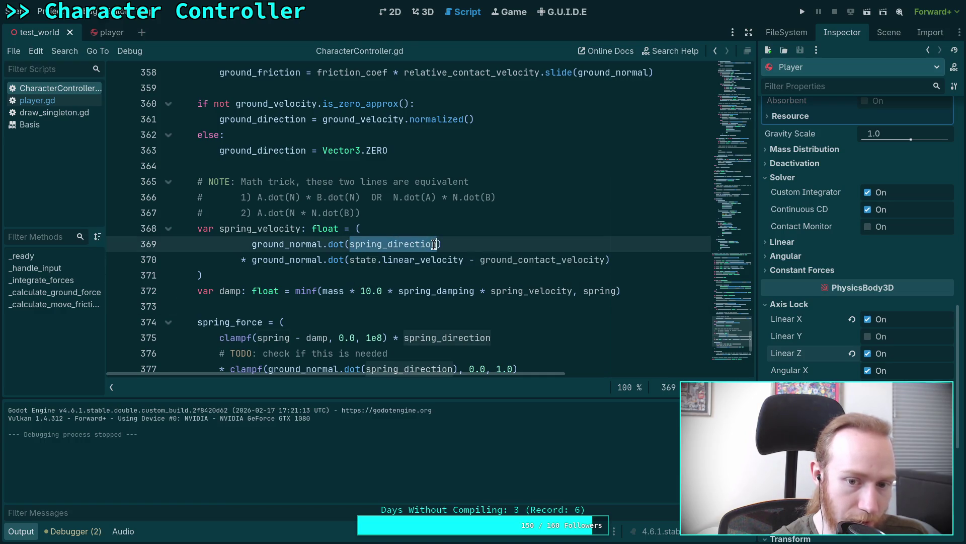
- Cut spring_direction and delete the ground_normal dot terms from lines 369–370
{"action": "right_click", "coordinate": [418, 245]}
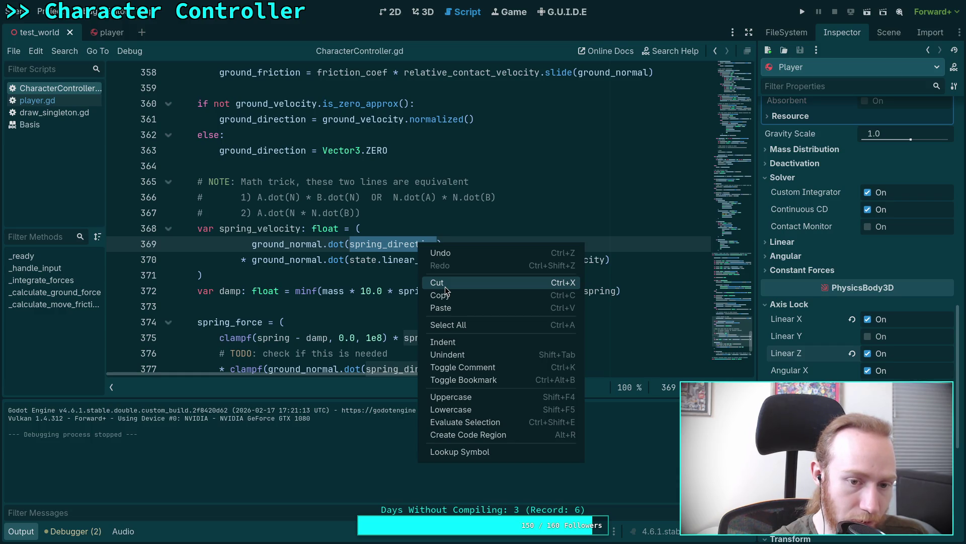
{"action": "left_click", "coordinate": [444, 287]}
{"action": "left_click_drag", "start_coordinate": [346, 260], "coordinate": [258, 247]}
{"action": "key", "text": "BackSpace"}
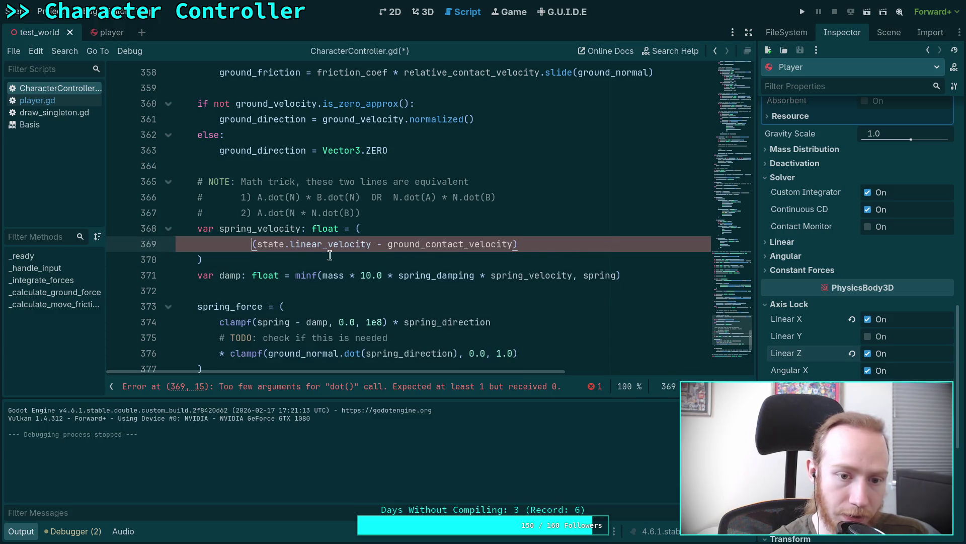
- Append .dot(spring_direction) to line 369 and save the script
{"action": "left_click", "coordinate": [584, 245]}
{"action": "type", "text": ".dot("}
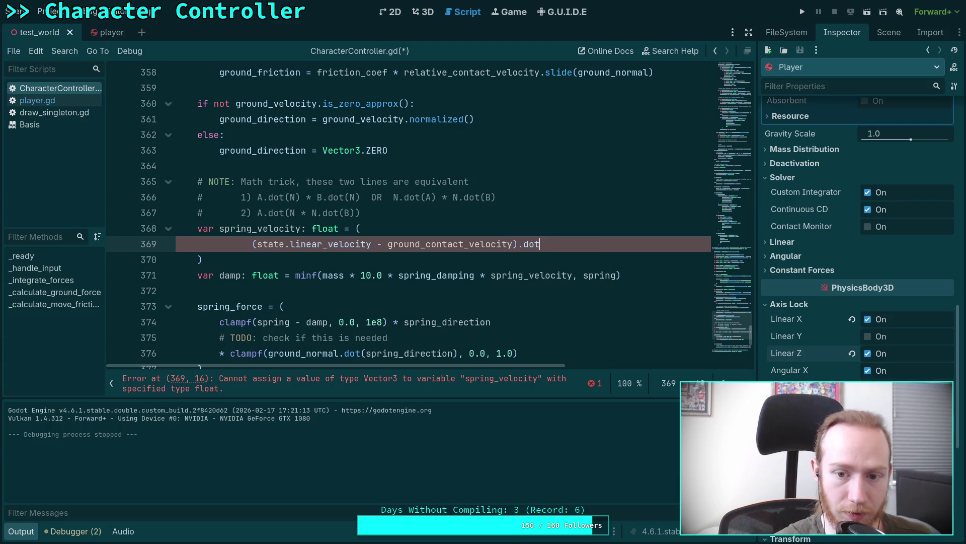
{"action": "key", "text": "BackSpace"}
{"action": "key", "text": "BackSpace"}
{"action": "key", "text": "BackSpace"}
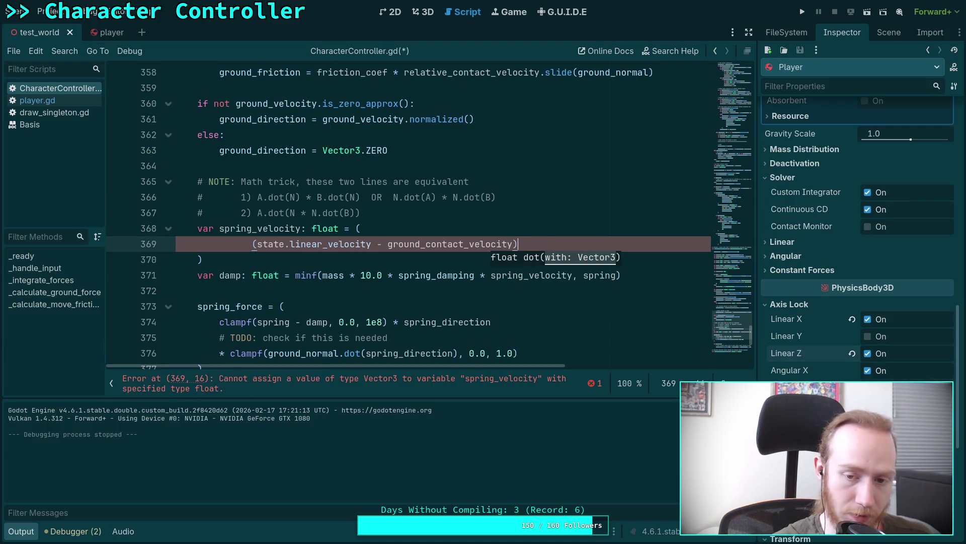
{"action": "type", "text": ".dot(spring_direction"}
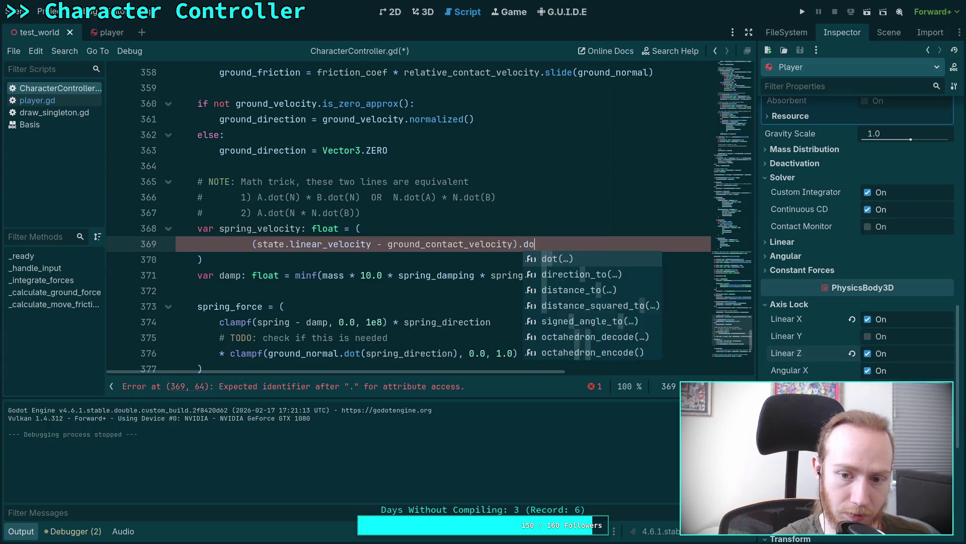
{"action": "key", "text": "ctrl+s"}
{"action": "left_click", "coordinate": [802, 11]}
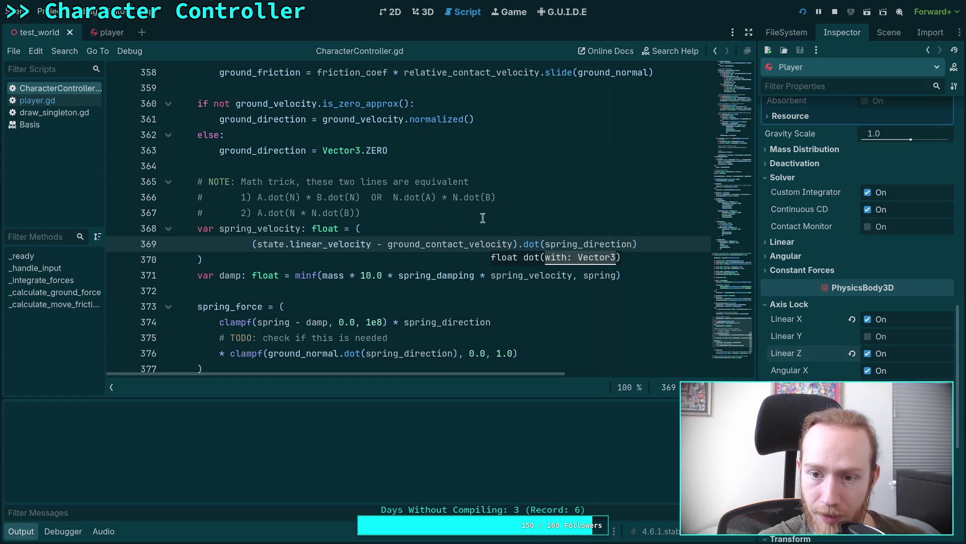
- Drive the capsule onto the blue ramp with W until it settles at 0.000 m/s, then stop
{"action": "key", "text": "w"}
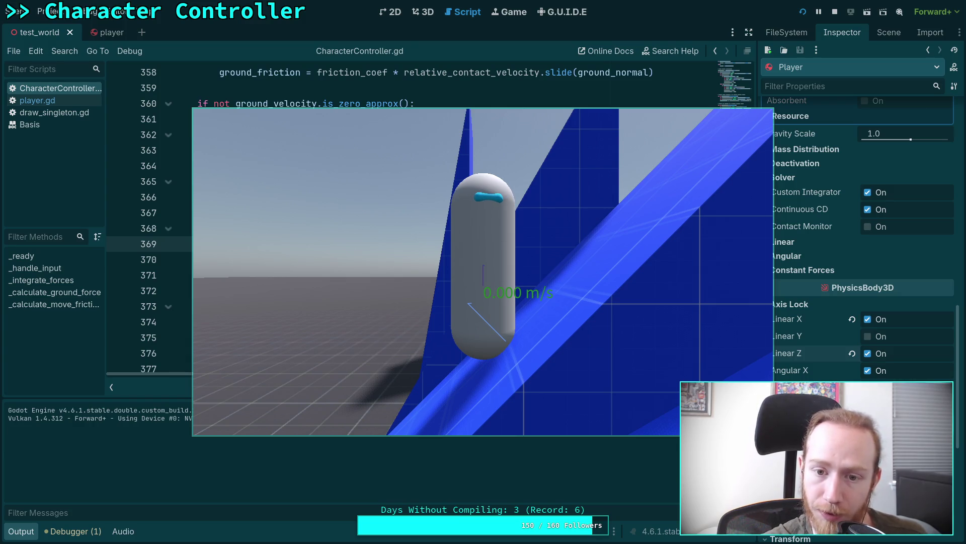
{"action": "left_click", "coordinate": [835, 11]}
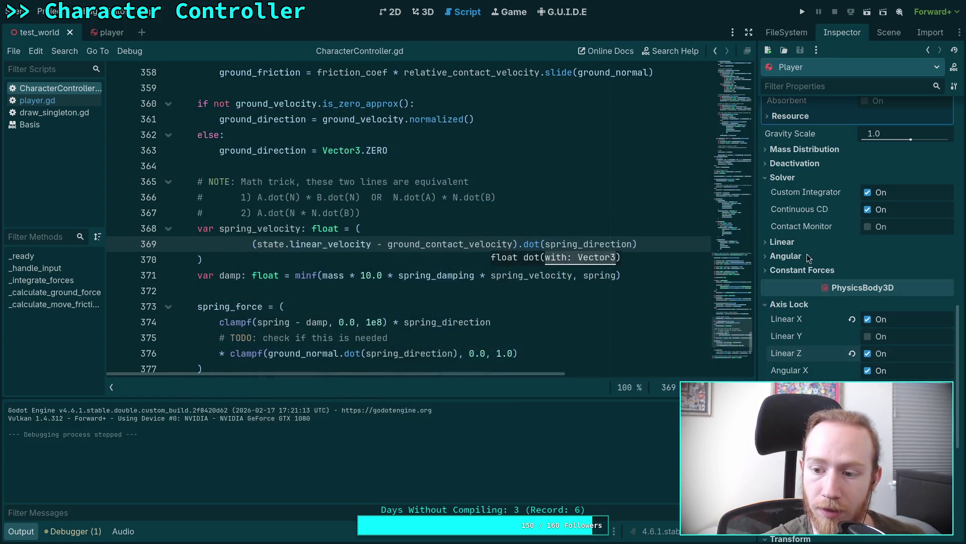
- Uncheck Axis Lock Linear Z and X, test the capsule slowing to 0.004 m/s, then stop
{"action": "left_click", "coordinate": [867, 353]}
{"action": "left_click", "coordinate": [867, 319]}
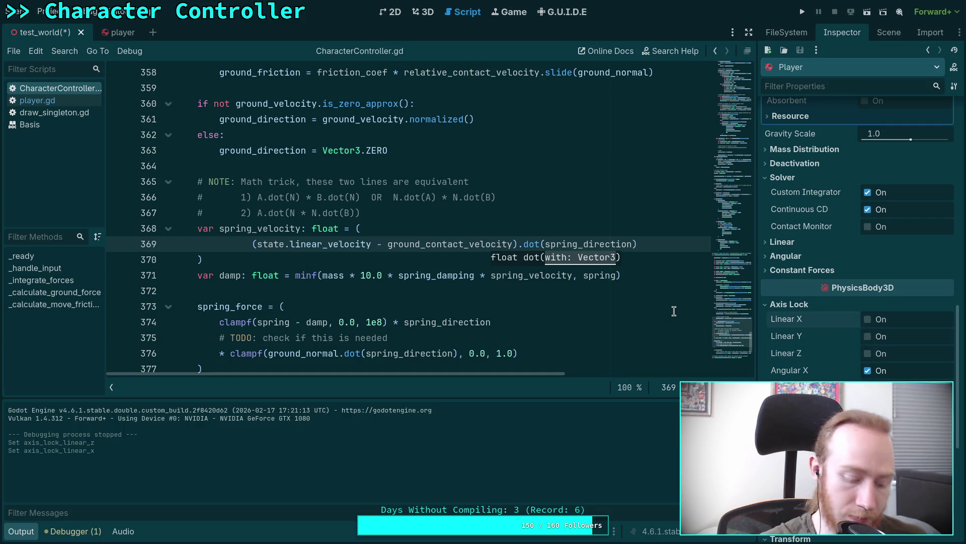
{"action": "left_click", "coordinate": [803, 12]}
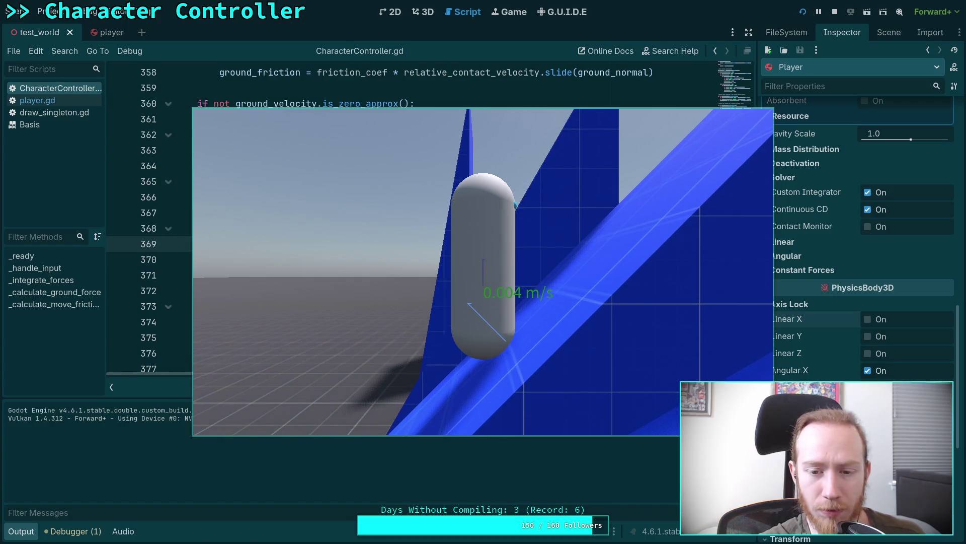
{"action": "left_click", "coordinate": [836, 14]}
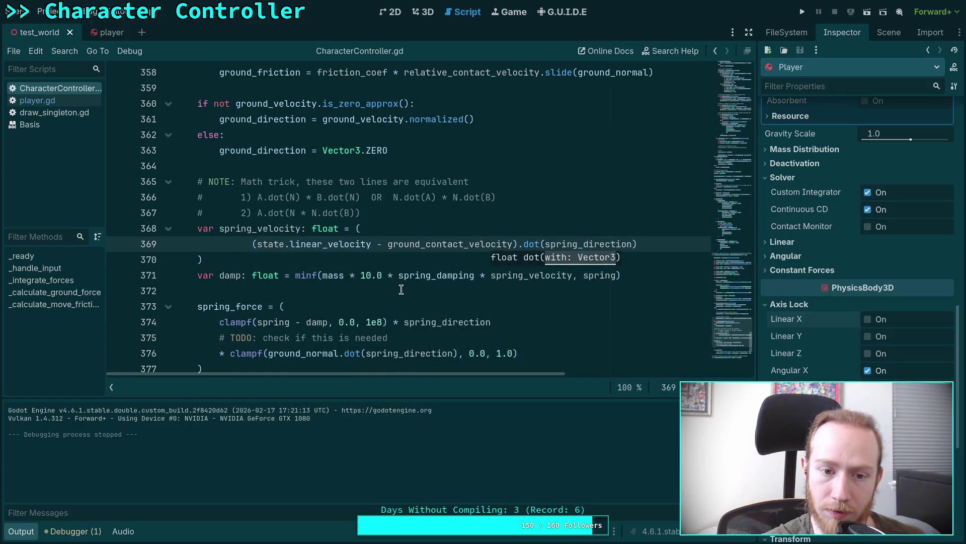
{"action": "key", "text": "Down"}
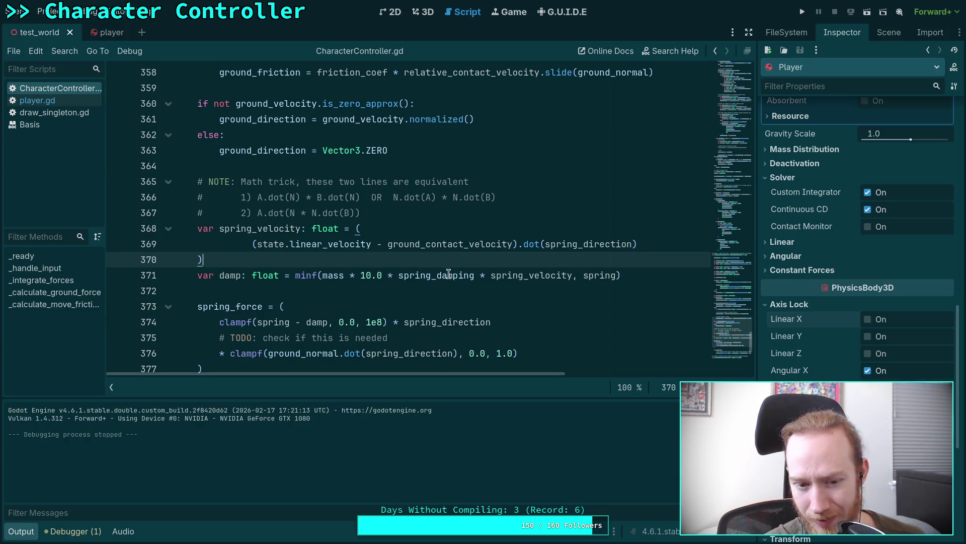
{"action": "mouse_move", "coordinate": [448, 273]}
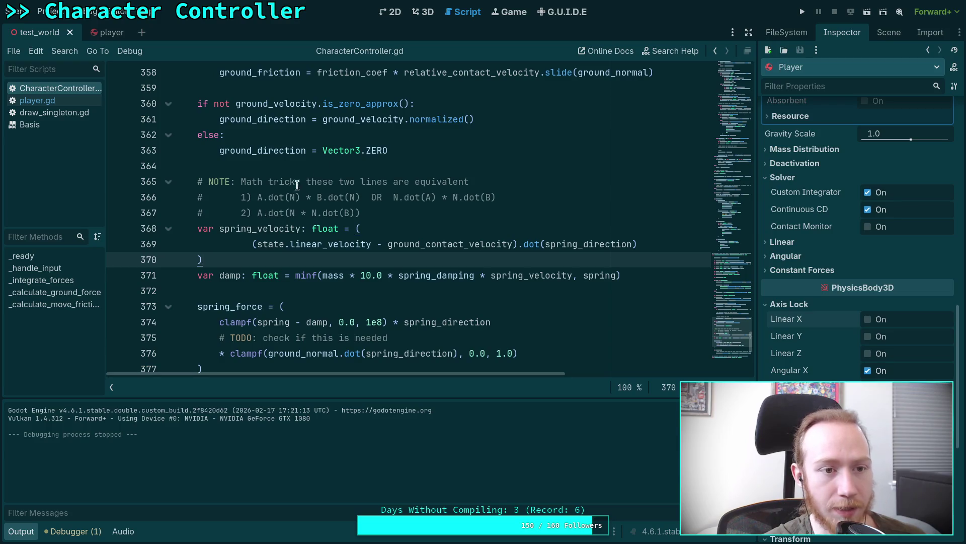
- Run the game repeatedly, driving the capsule onto the blue ramps with W, then stop it
{"action": "left_click", "coordinate": [805, 14]}
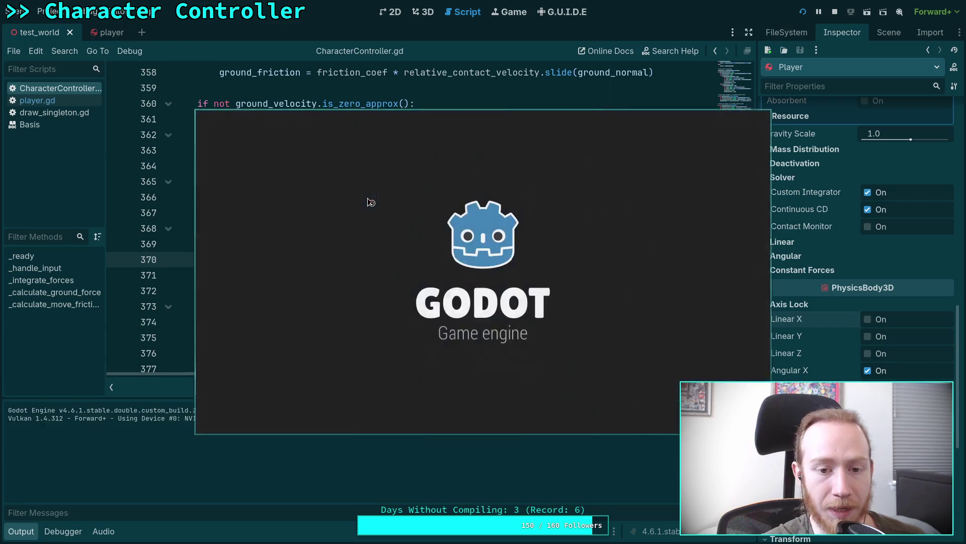
{"action": "key", "text": "w"}
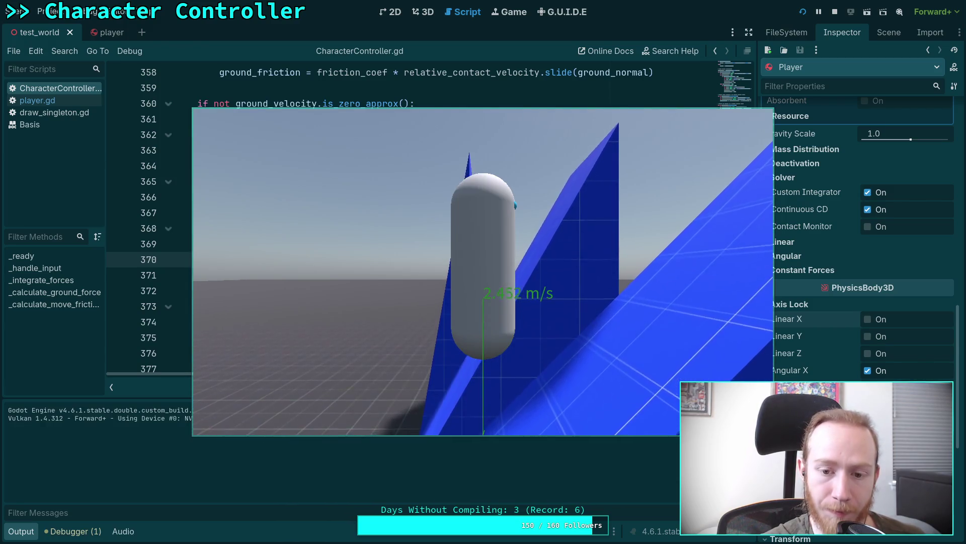
{"action": "key", "text": "w"}
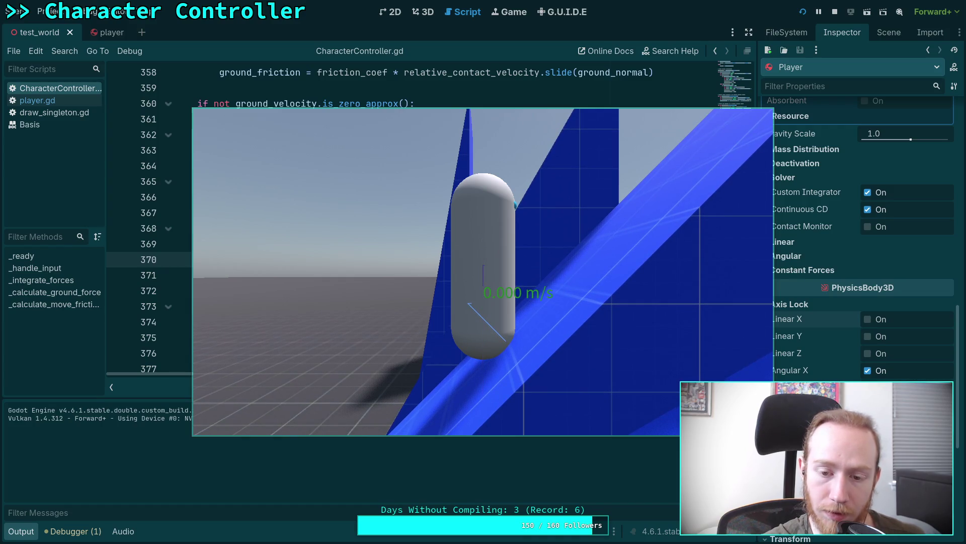
{"action": "left_click", "coordinate": [835, 12]}
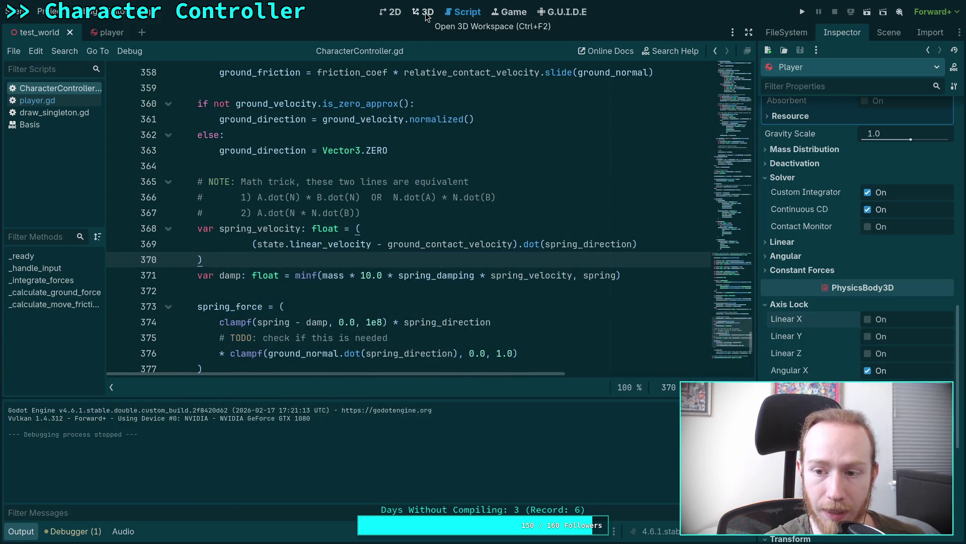
{"action": "left_click", "coordinate": [802, 12]}
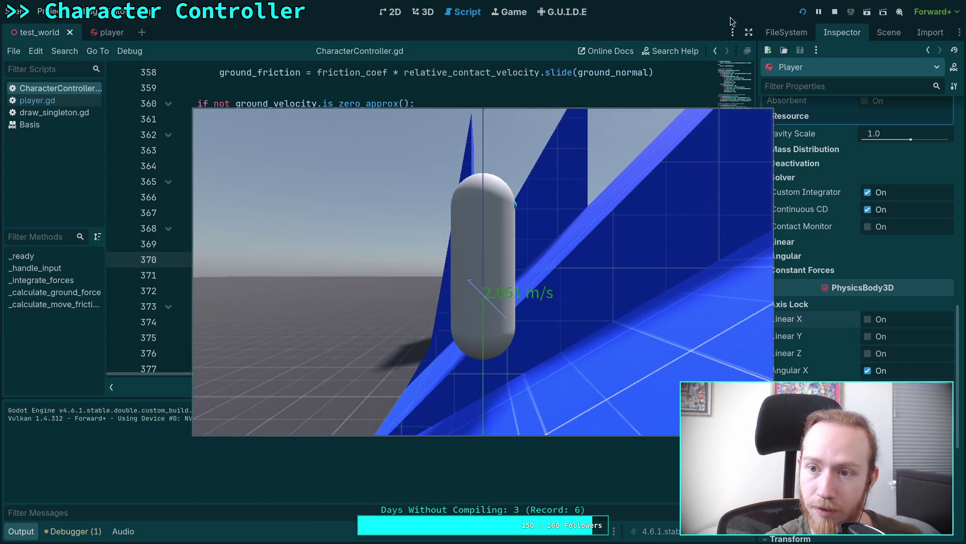
{"action": "left_click", "coordinate": [834, 12]}
{"action": "left_click", "coordinate": [803, 11]}
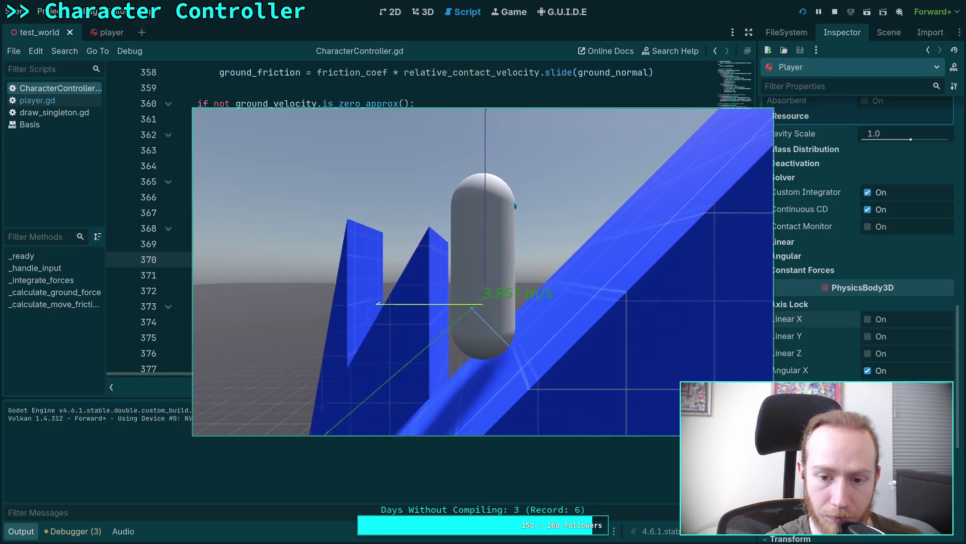
{"action": "key", "text": "F8"}
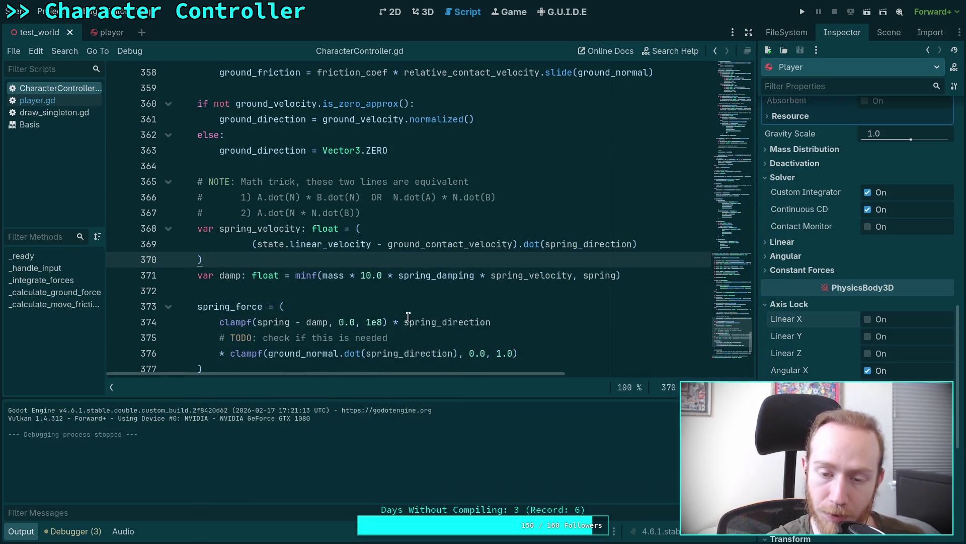
- Rerun git diff in the terminal and copy the original two ground_normal.dot spring_velocity lines
{"action": "left_click", "coordinate": [296, 275]}
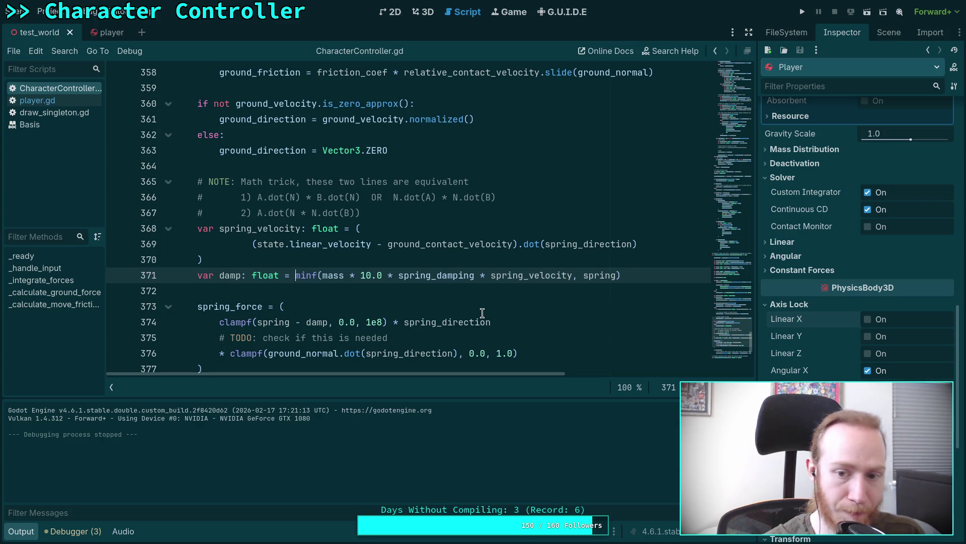
{"action": "left_click", "coordinate": [659, 242]}
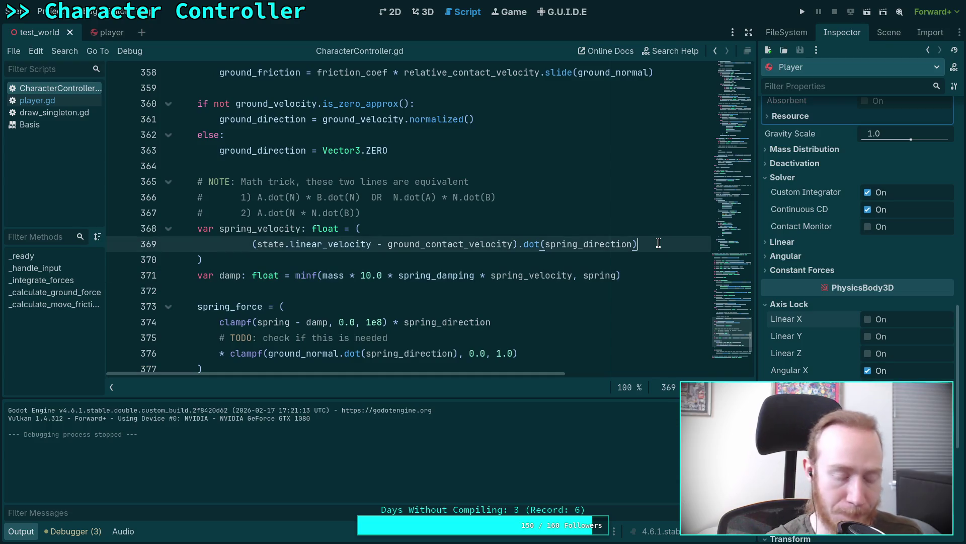
{"action": "key", "text": "super+1"}
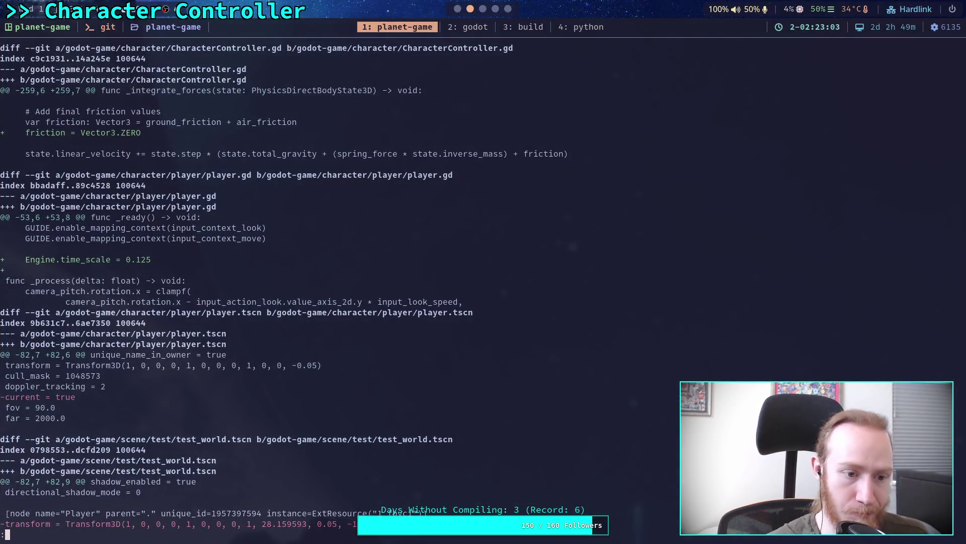
{"action": "key", "text": "q"}
{"action": "key", "text": "Up"}
{"action": "key", "text": "Return"}
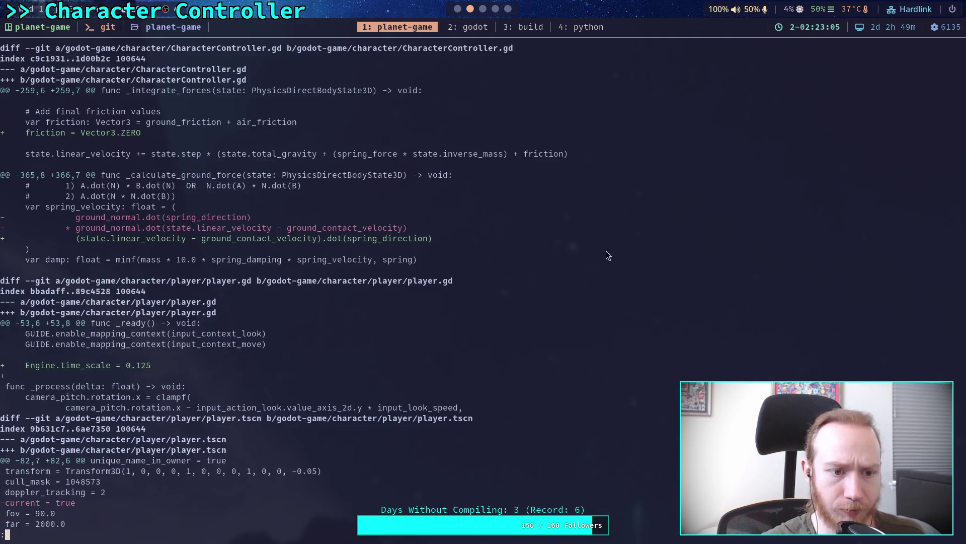
{"action": "left_click_drag", "start_coordinate": [79, 219], "coordinate": [408, 225]}
{"action": "key", "text": "super+2"}
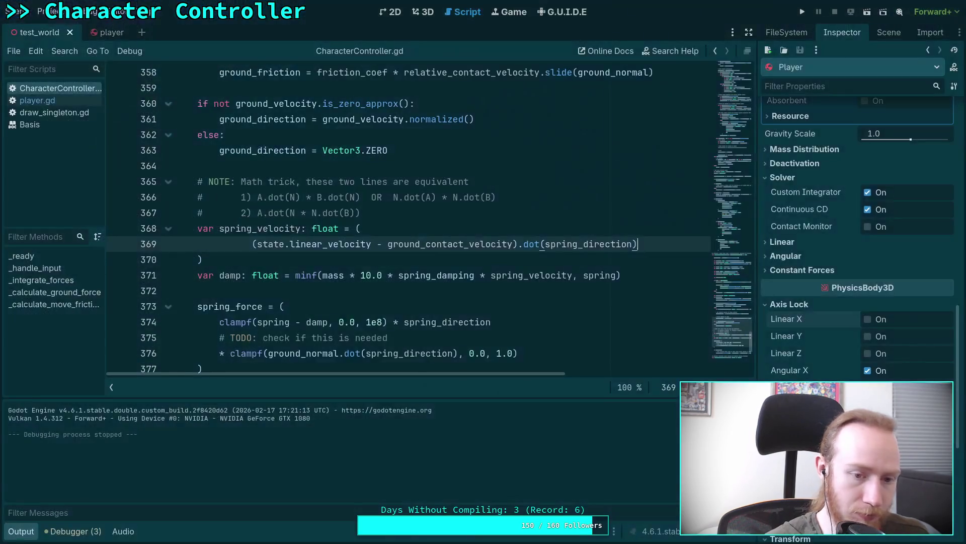
- Paste the original ground_normal.dot spring_velocity lines on a new line and fix their indentation
{"action": "key", "text": "ctrl+shift+Return"}
{"action": "type", "text": "V"}
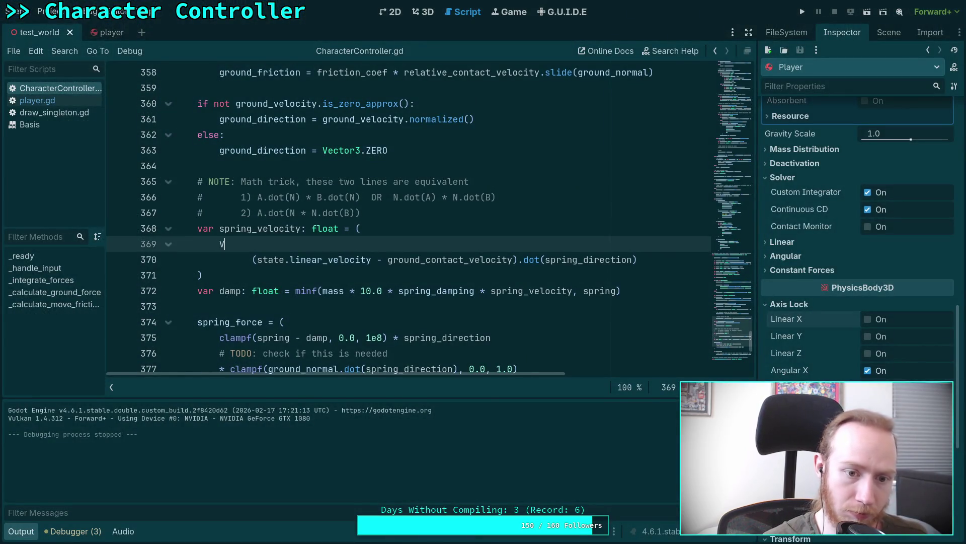
{"action": "key", "text": "BackSpace"}
{"action": "key", "text": "ctrl+v"}
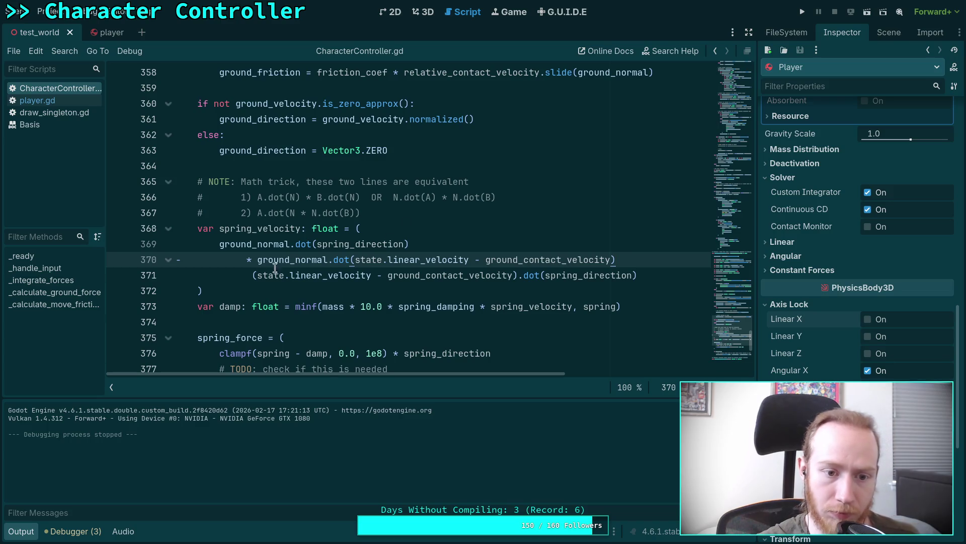
{"action": "left_click", "coordinate": [220, 243]}
{"action": "key", "text": "Tab"}
{"action": "key", "text": "Tab"}
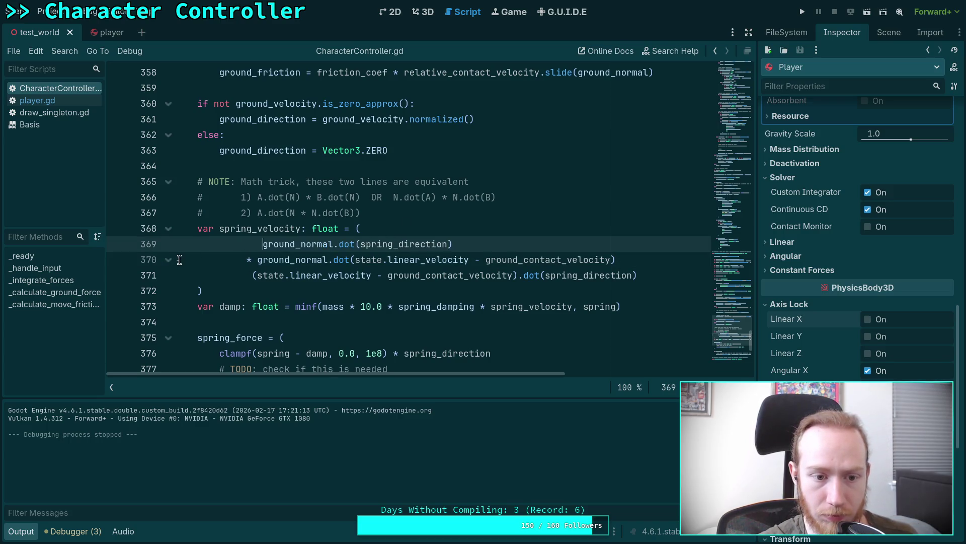
{"action": "left_click", "coordinate": [179, 260]}
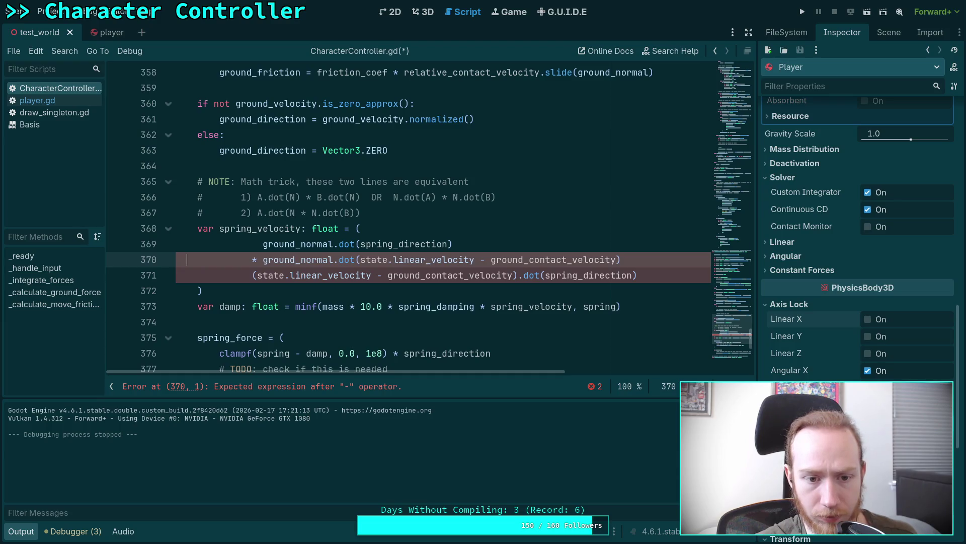
{"action": "left_click", "coordinate": [187, 244]}
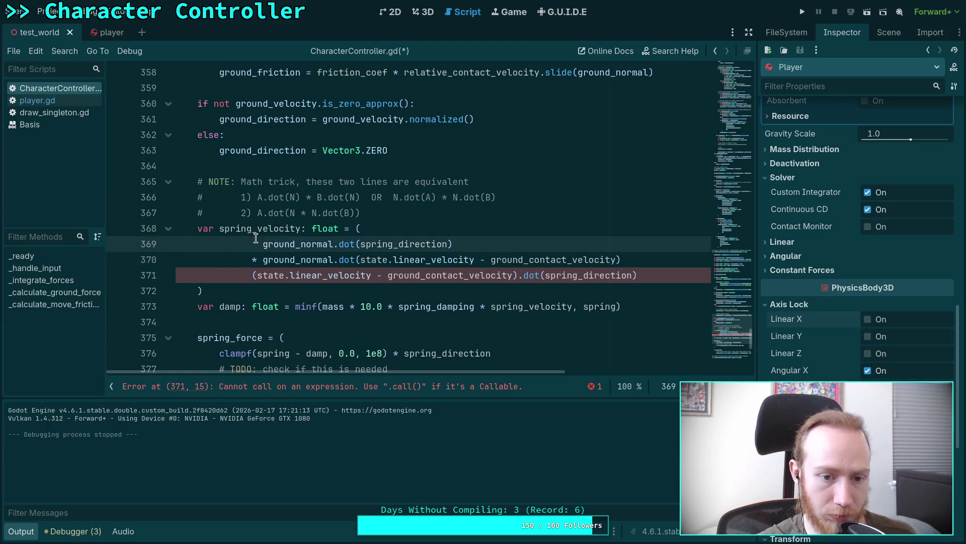
- Toggle Ctrl+K comments across the pasted lines and the newer single-dot formula line
{"action": "key", "text": "ctrl+k"}
{"action": "key", "text": "Down"}
{"action": "key", "text": "ctrl+k"}
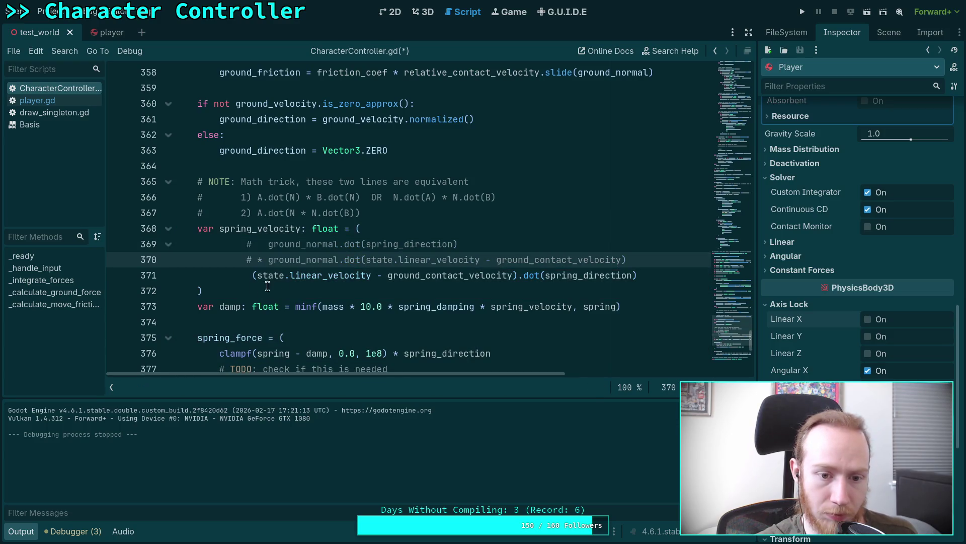
{"action": "key", "text": "Down"}
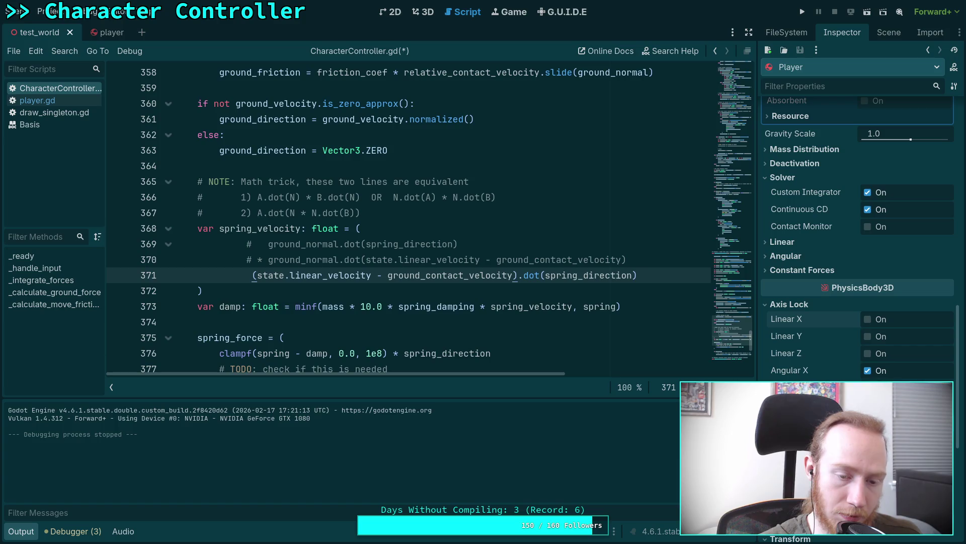
{"action": "key", "text": "Up"}
{"action": "key", "text": "ctrl+k"}
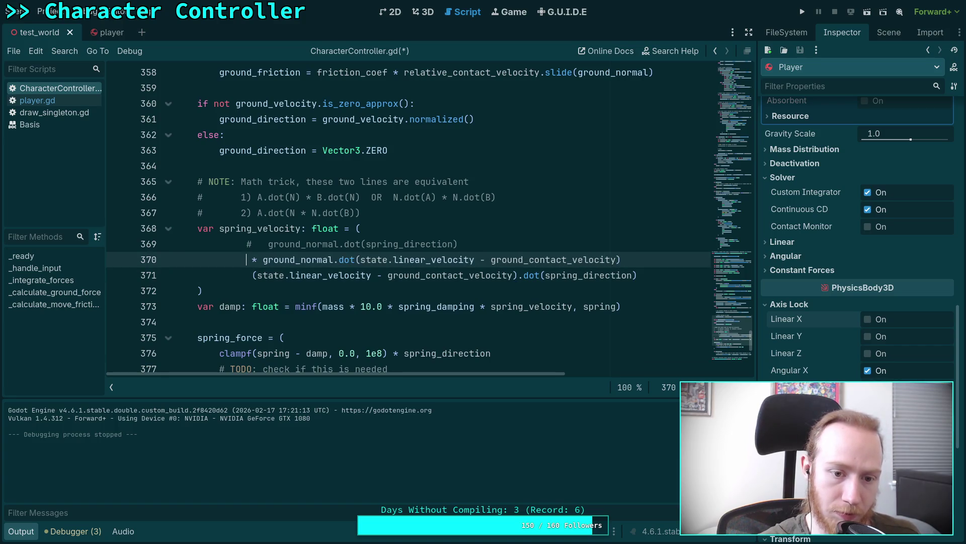
{"action": "key", "text": "Up"}
{"action": "key", "text": "ctrl+k"}
{"action": "key", "text": "Down"}
{"action": "key", "text": "Down"}
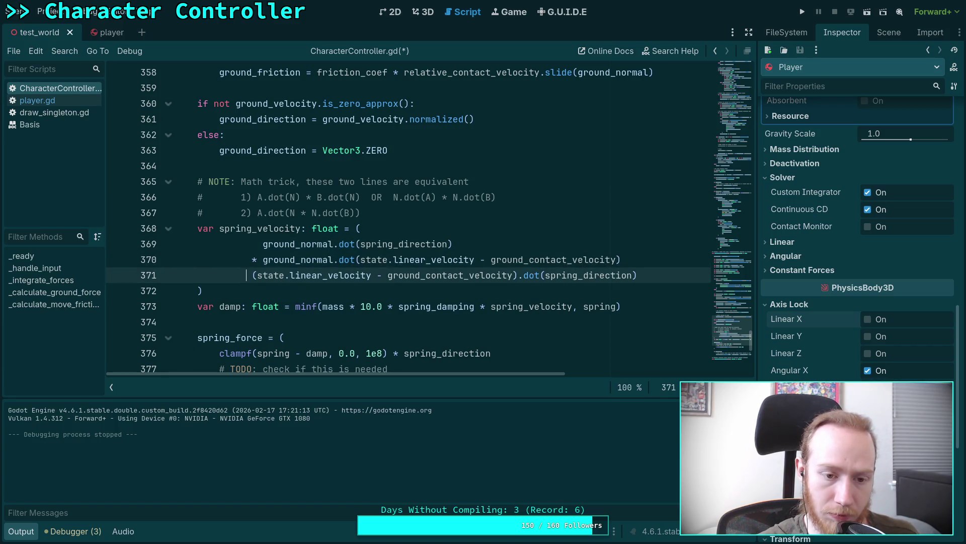
{"action": "key", "text": "ctrl+k"}
{"action": "key", "text": "Up"}
{"action": "key", "text": "ctrl+k"}
{"action": "key", "text": "Up"}
{"action": "key", "text": "ctrl+k"}
{"action": "key", "text": "Down"}
{"action": "key", "text": "Down"}
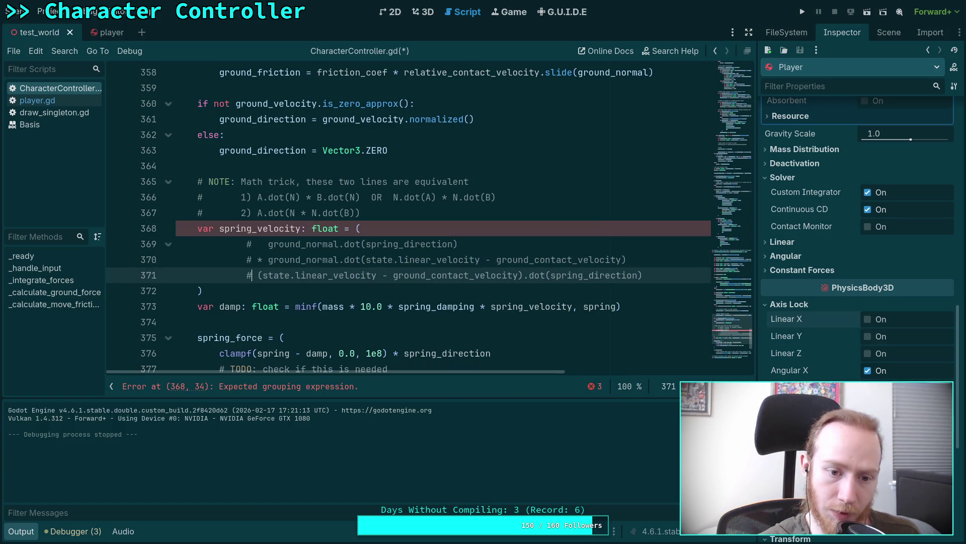
- Uncomment both original formula lines, leaving the single-dot version commented, and save
{"action": "key", "text": "Up"}
{"action": "key", "text": "ctrl+k"}
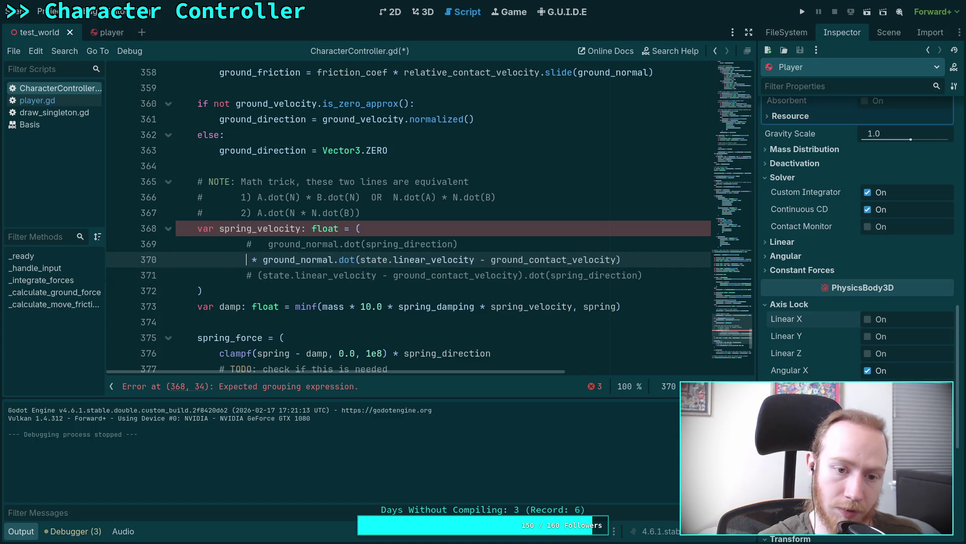
{"action": "key", "text": "Up"}
{"action": "key", "text": "ctrl+k"}
{"action": "key", "text": "ctrl+s"}
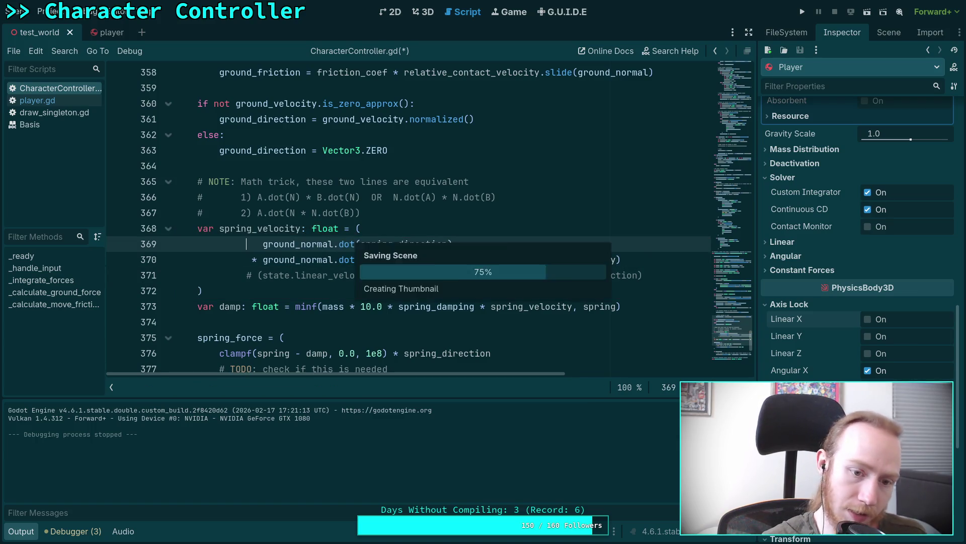
- Test-run the restored spring_velocity formula on the ramps, restarting once, then stop the game
{"action": "left_click", "coordinate": [804, 9]}
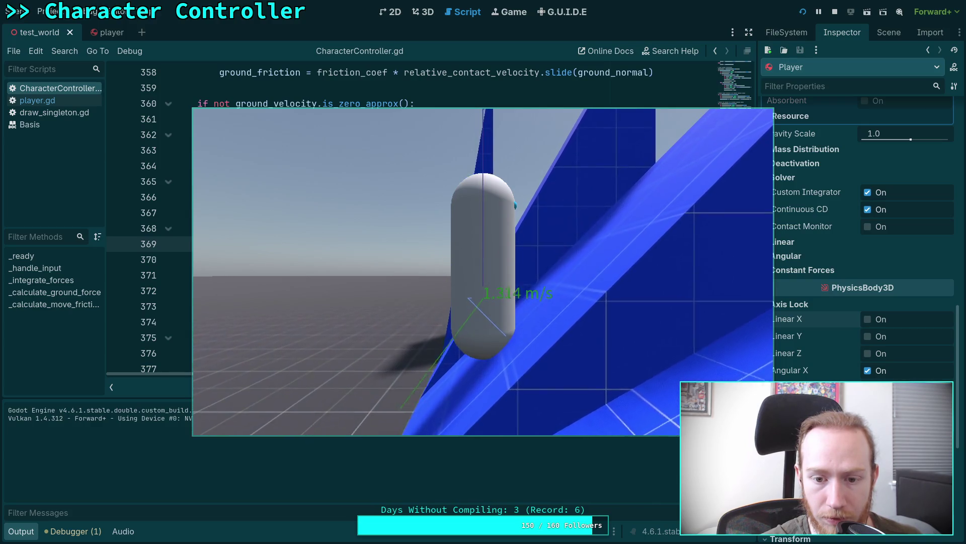
{"action": "left_click", "coordinate": [835, 12]}
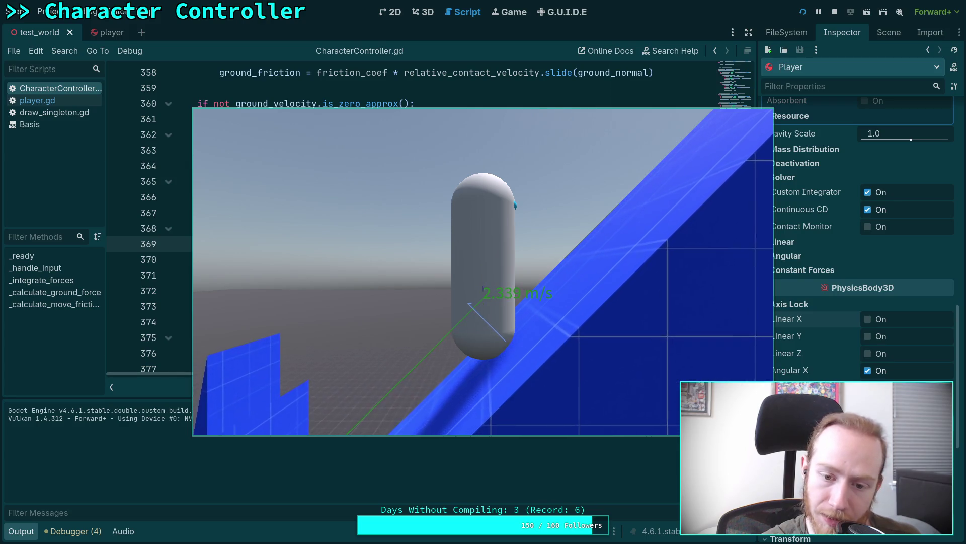
{"action": "key", "text": "Escape"}
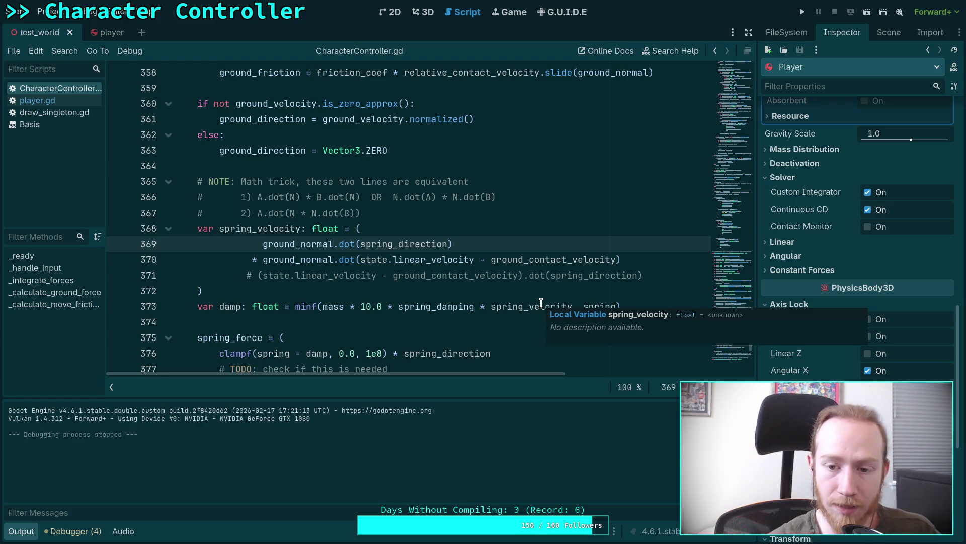
- Delete the commented-out single-dot spring_velocity line 371 and go to the terminal
{"action": "left_click_drag", "start_coordinate": [666, 272], "coordinate": [664, 258]}
{"action": "key", "text": "BackSpace"}
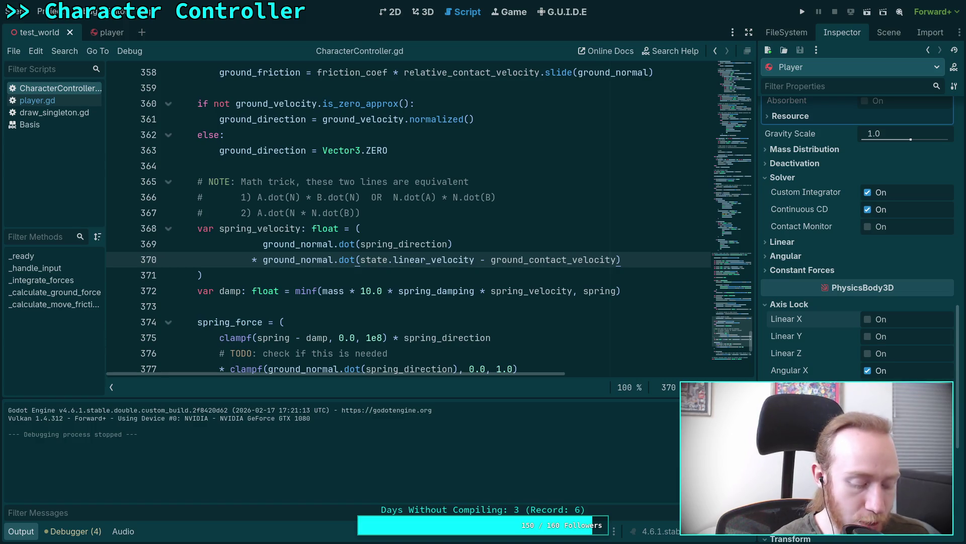
{"action": "key", "text": "super+1"}
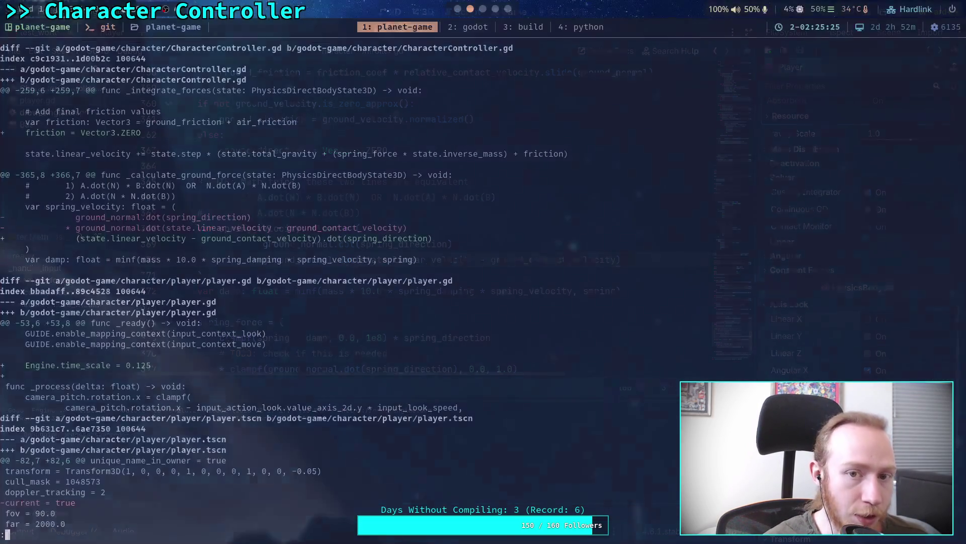
- Rerun git diff to compare the spring_velocity lines with the committed version
{"action": "key", "text": "q"}
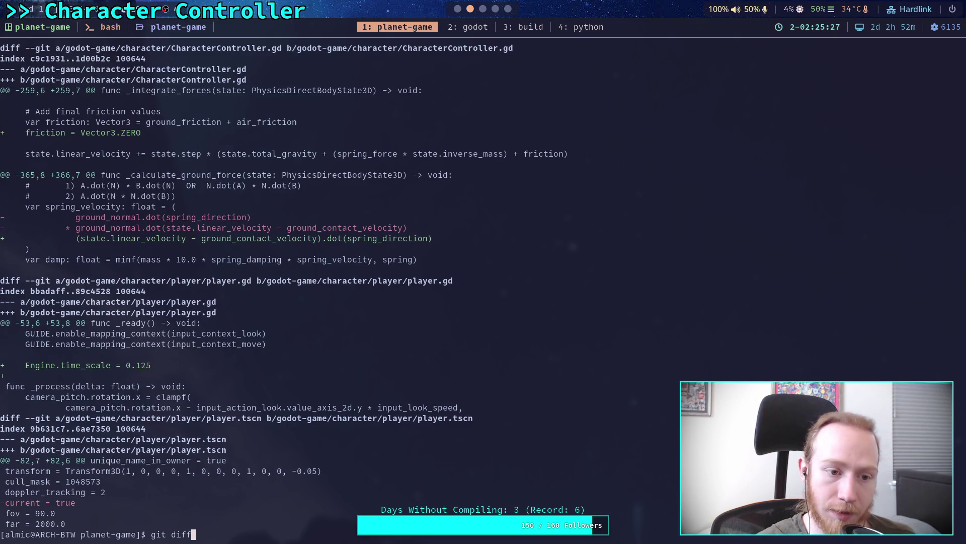
{"action": "key", "text": "Return"}
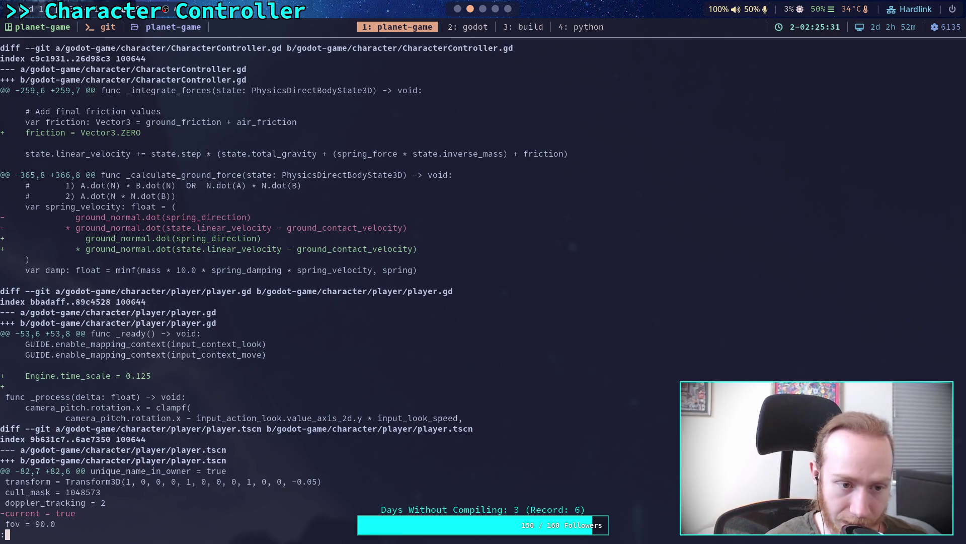
{"action": "key", "text": "super+2"}
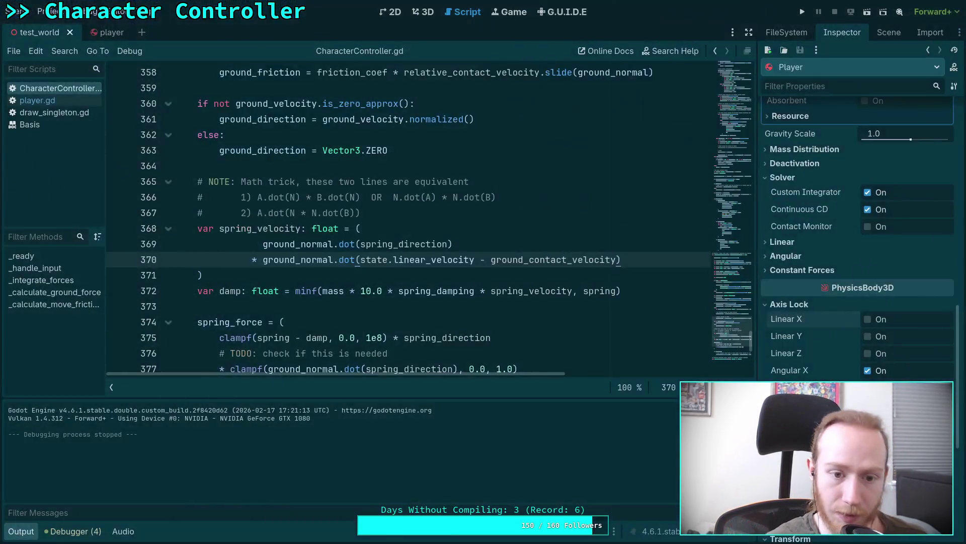
- Fix the indentation of spring_velocity lines 369–370 and save the script
{"action": "left_click", "coordinate": [252, 260]}
{"action": "key", "text": "BackSpace"}
{"action": "left_click", "coordinate": [253, 243]}
{"action": "key", "text": "shift+Down"}
{"action": "key", "text": "Tab"}
{"action": "key", "text": "ctrl+s"}
- Rerun git diff to confirm the CharacterController spring_velocity hunk is gone
{"action": "key", "text": "super+1"}
{"action": "key", "text": "q"}
{"action": "key", "text": "Up"}
{"action": "key", "text": "Return"}
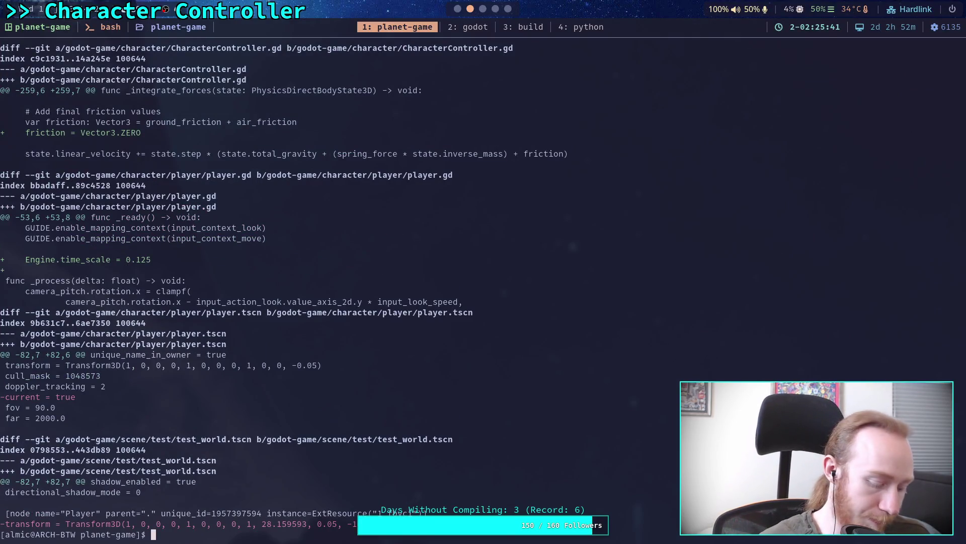
{"action": "key", "text": "super+2"}
{"action": "left_click", "coordinate": [199, 215]}
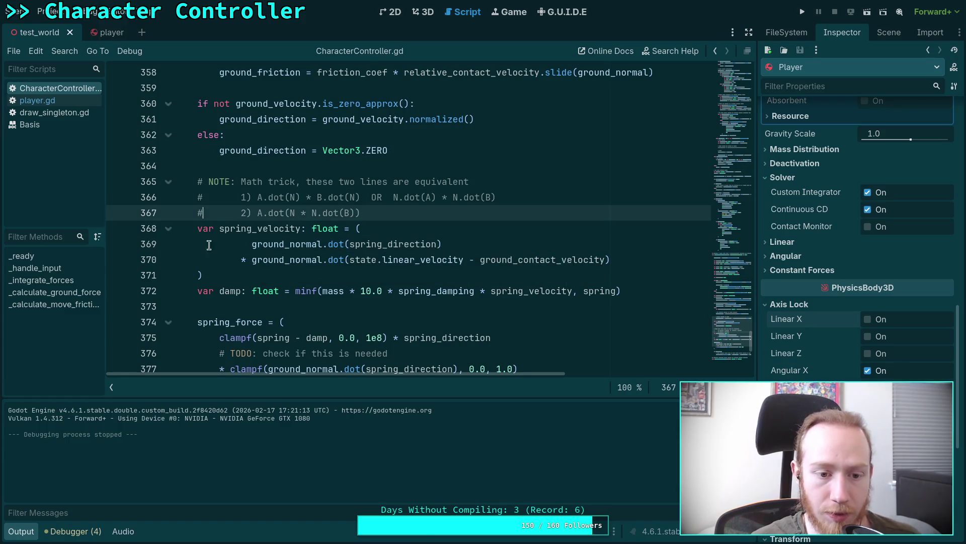
- Hide the Output panel and scroll up to the friction code
{"action": "left_click", "coordinate": [213, 305]}
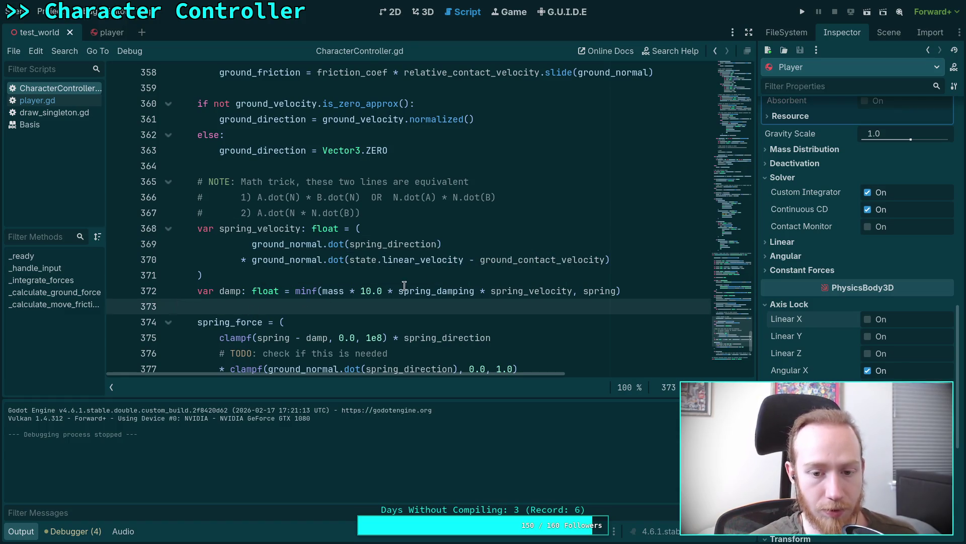
{"action": "scroll", "coordinate": [510, 284], "scroll_direction": "up", "scroll_amount": 2}
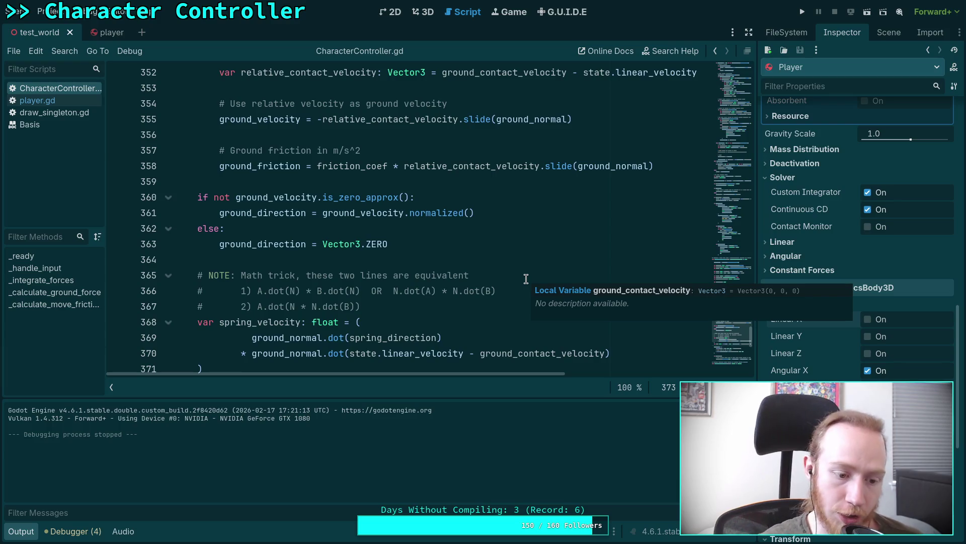
{"action": "left_click", "coordinate": [21, 531]}
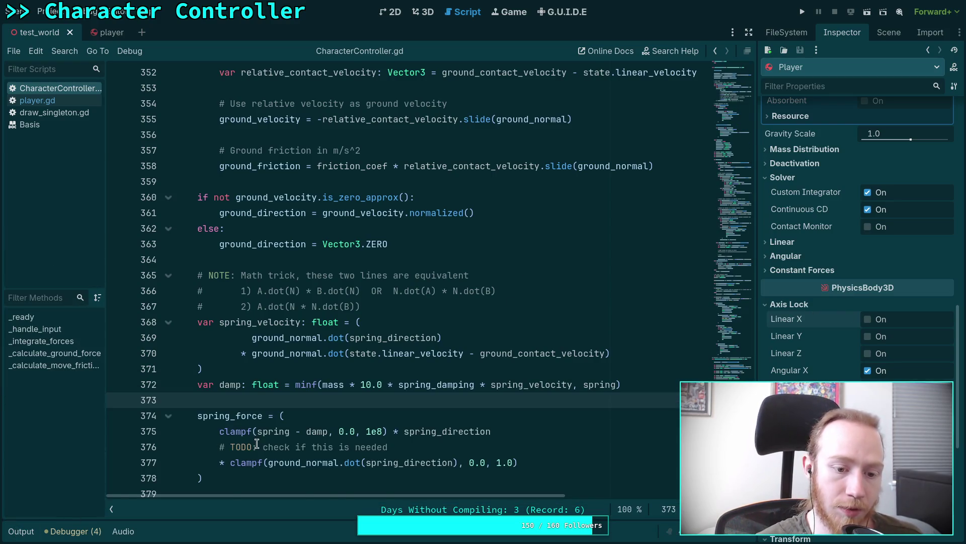
{"action": "scroll", "coordinate": [258, 443], "scroll_direction": "up", "scroll_amount": 12}
{"action": "scroll", "coordinate": [260, 444], "scroll_direction": "up", "scroll_amount": 7}
{"action": "scroll", "coordinate": [239, 332], "scroll_direction": "up", "scroll_amount": 10}
{"action": "scroll", "coordinate": [265, 324], "scroll_direction": "up", "scroll_amount": 10}
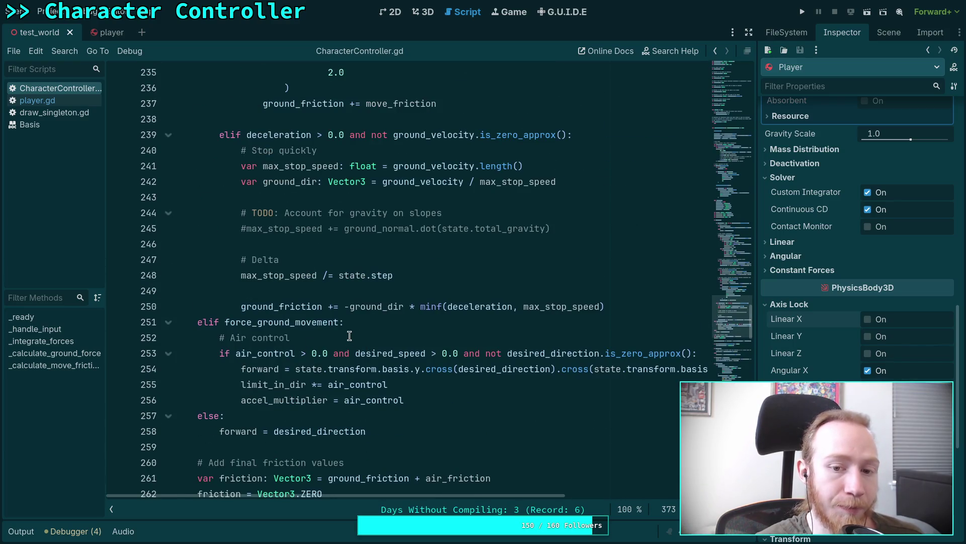
- Delete line 262 'friction = Vector3.ZERO' so combined ground and air friction applies, then test-run
{"action": "left_click_drag", "start_coordinate": [627, 302], "coordinate": [269, 218]}
{"action": "left_click", "coordinate": [269, 217]}
{"action": "scroll", "coordinate": [270, 217], "scroll_direction": "down", "scroll_amount": 3}
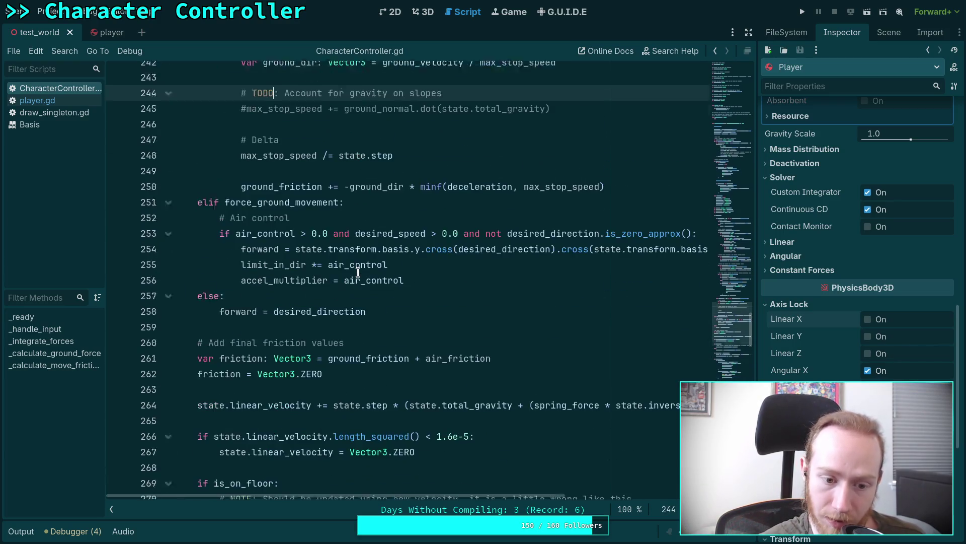
{"action": "scroll", "coordinate": [199, 434], "scroll_direction": "up", "scroll_amount": 2}
{"action": "left_click", "coordinate": [196, 443]}
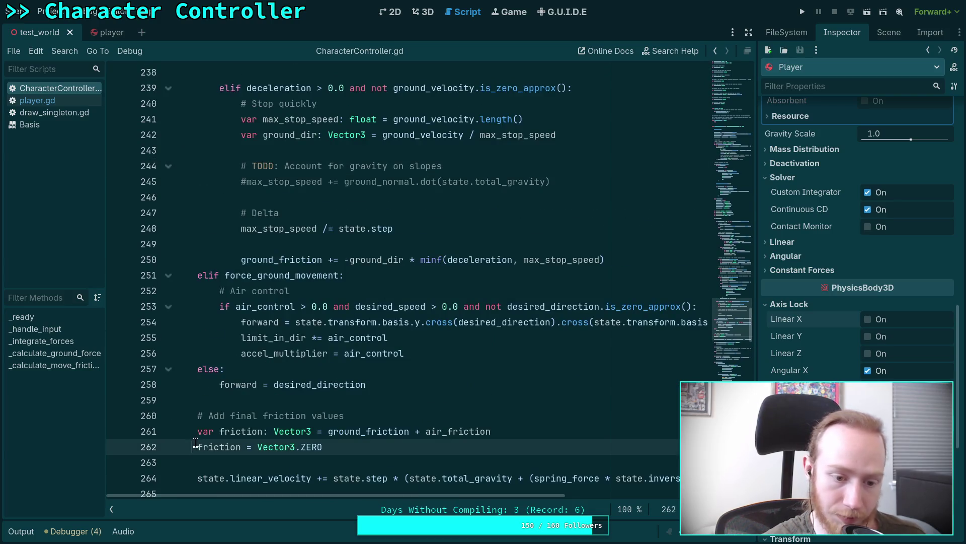
{"action": "type", "text": "3"}
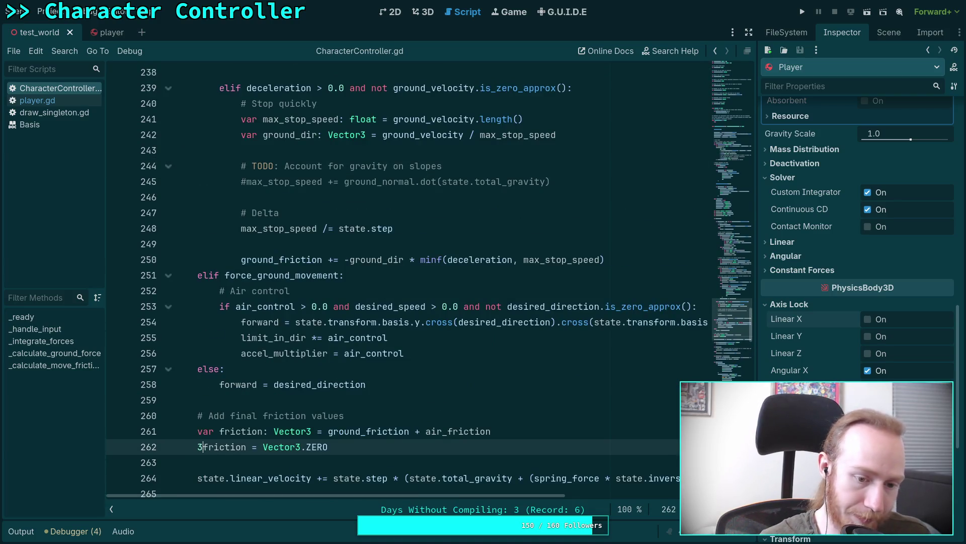
{"action": "key", "text": "ctrl+shift+k"}
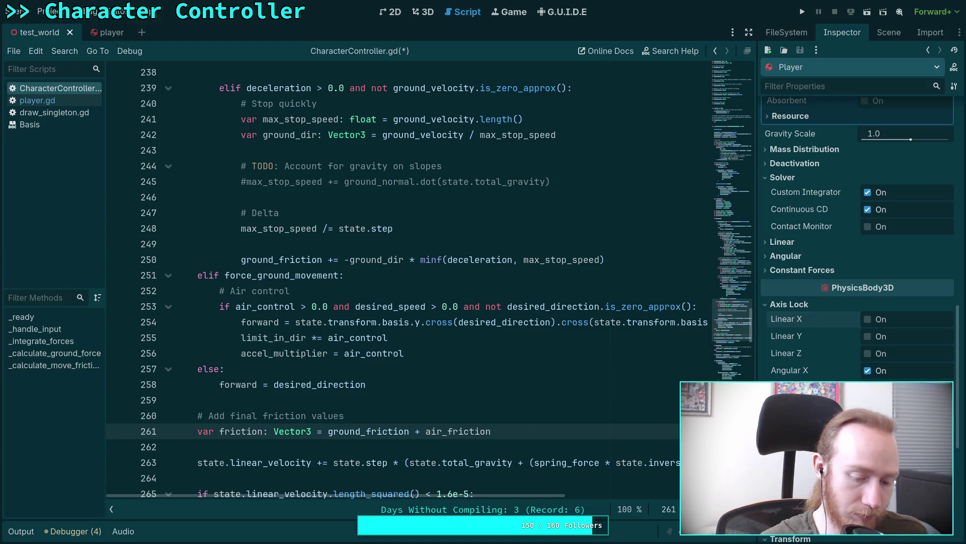
{"action": "left_click", "coordinate": [803, 12]}
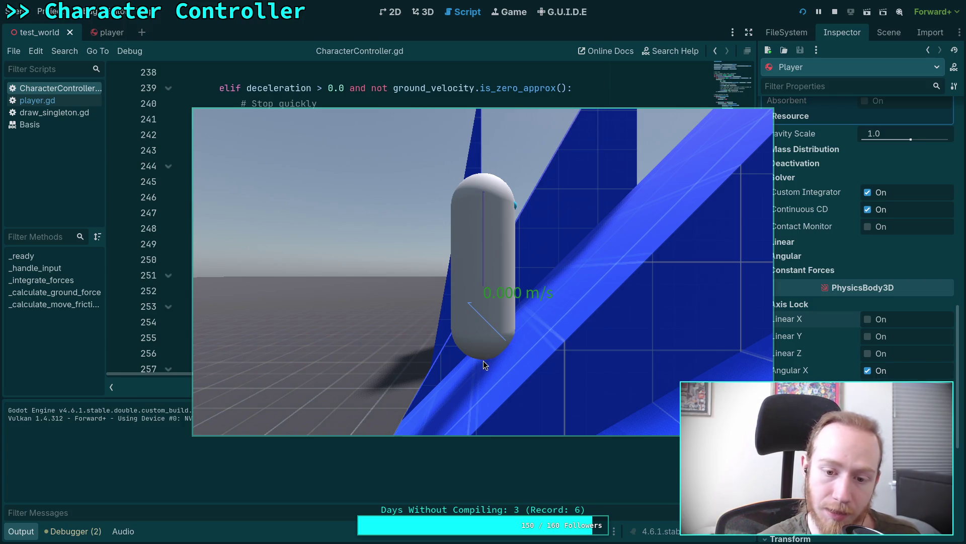
- Stop the capsule test run on the blue ramp
{"action": "left_click", "coordinate": [835, 12]}
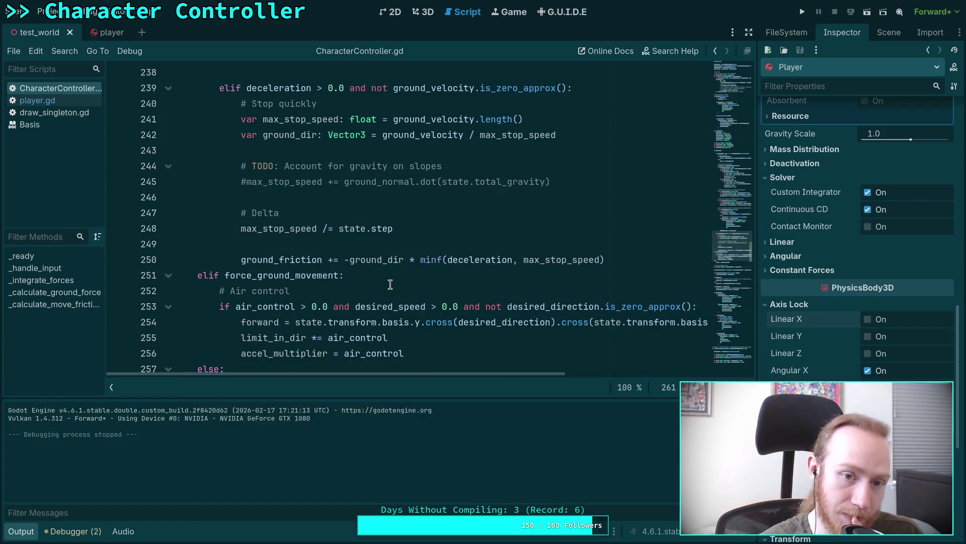
- Insert a blank line 251 after the stop-quickly ground_friction update on line 250
{"action": "scroll", "coordinate": [388, 287], "scroll_direction": "up", "scroll_amount": 1}
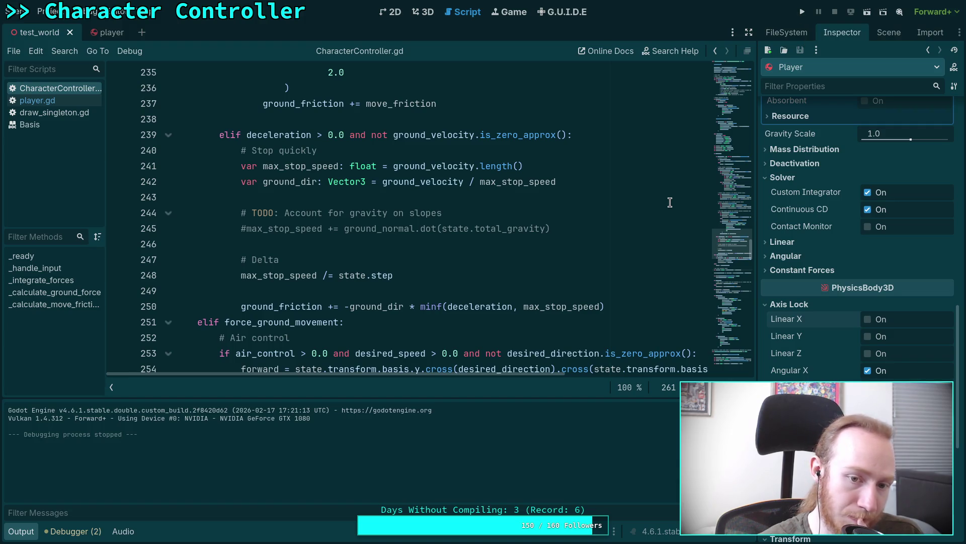
{"action": "left_click", "coordinate": [597, 288]}
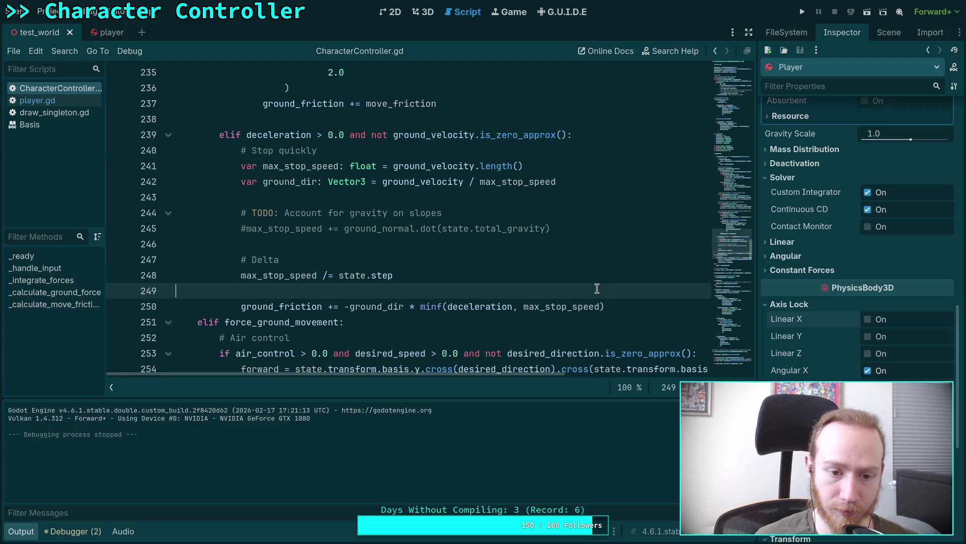
{"action": "left_click", "coordinate": [628, 303]}
{"action": "key", "text": "Return"}
{"action": "key", "text": "Return"}
{"action": "key", "text": "Return"}
{"action": "key", "text": "Up"}
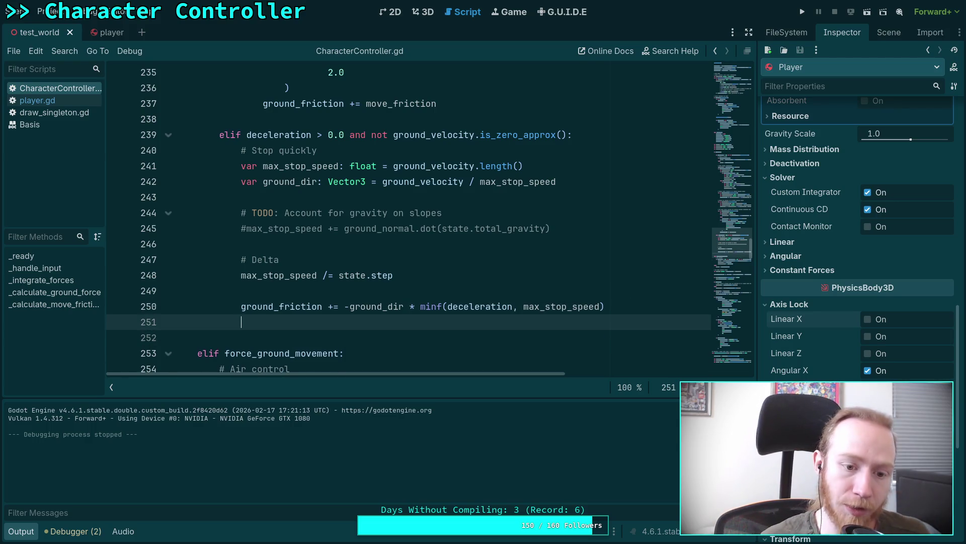
- Add an if comparing deceleration with max_stop_speed that prints 'max stop', plus an else branch
{"action": "type", "text": "if (de"}
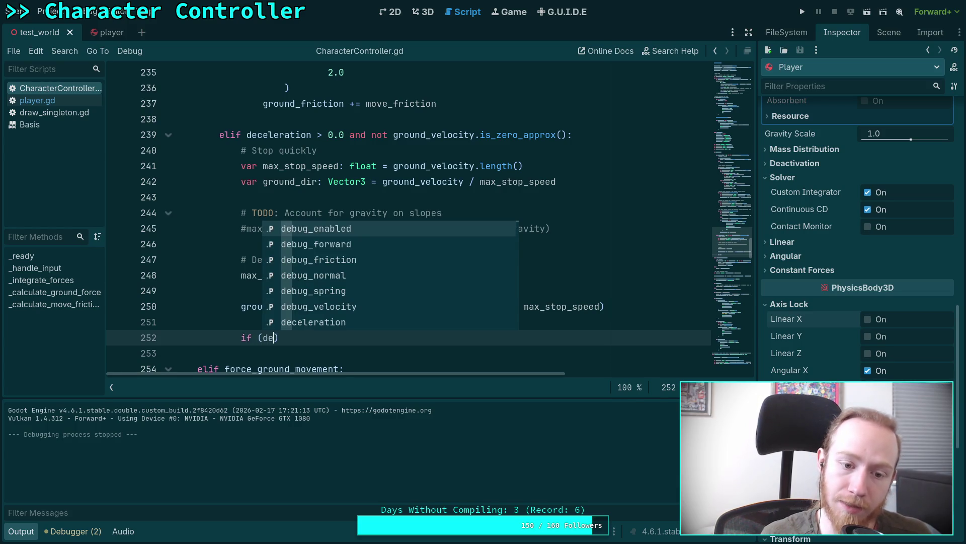
{"action": "type", "text": "celeration"}
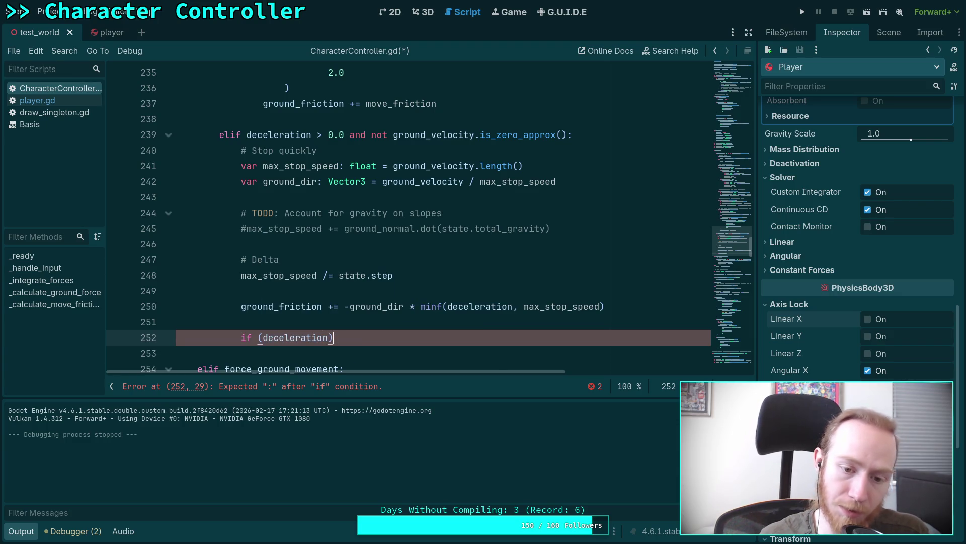
{"action": "key", "text": "ctrl+Left"}
{"action": "key", "text": "BackSpace"}
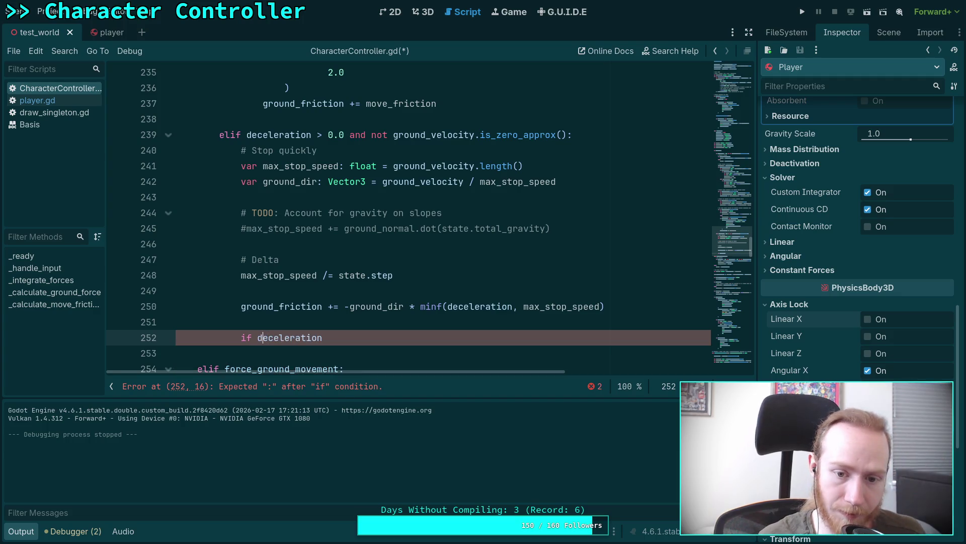
{"action": "key", "text": "Down"}
{"action": "key", "text": "Up"}
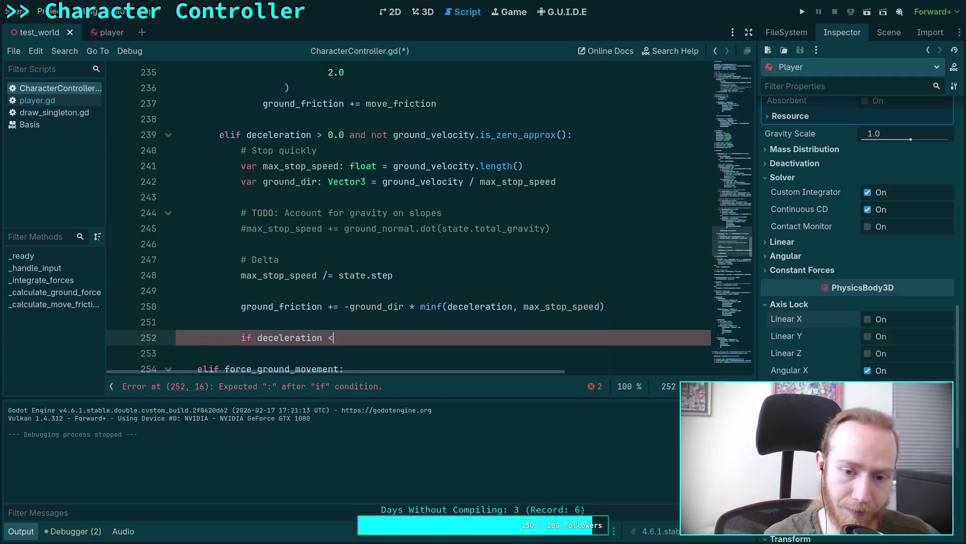
{"action": "type", "text": " max_st"}
{"action": "key", "text": "Return"}
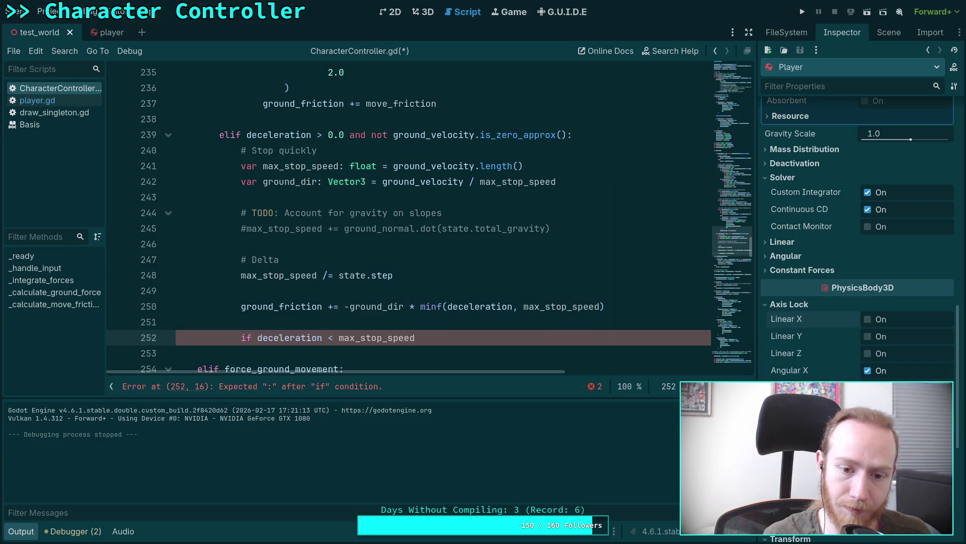
{"action": "type", "text": ":"}
{"action": "key", "text": "Return"}
{"action": "type", "text": "print('max"}
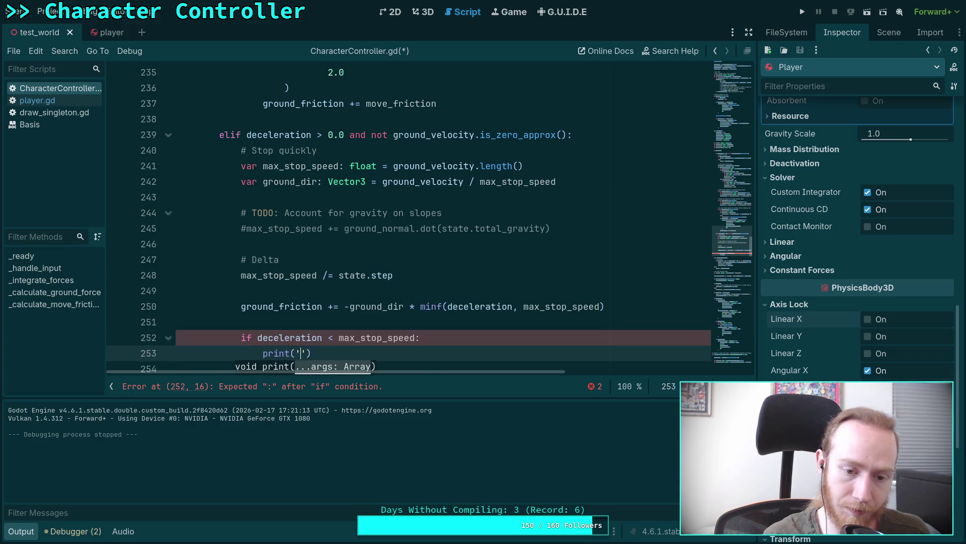
{"action": "type", "text": " stop"}
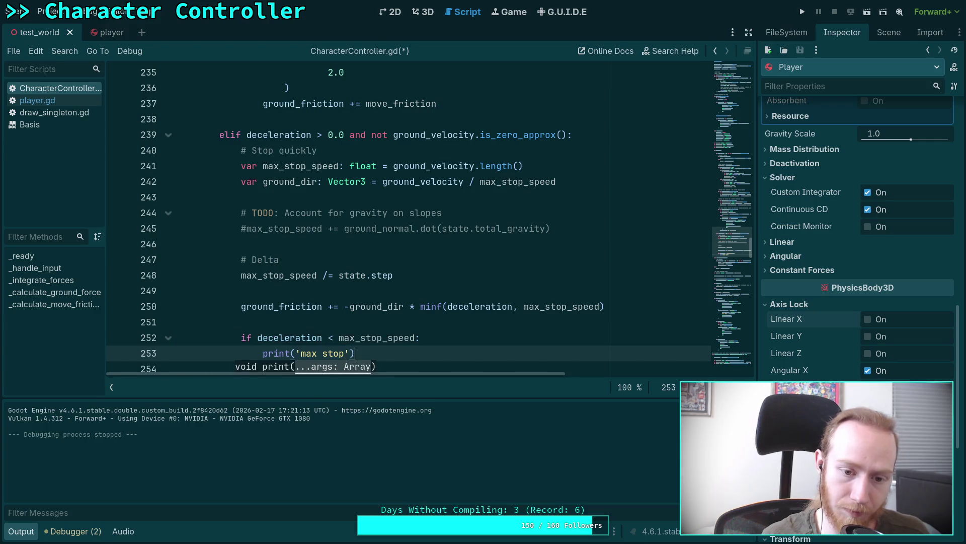
{"action": "key", "text": "End"}
{"action": "key", "text": "Return"}
{"action": "type", "text": "else:"}
{"action": "key", "text": "Return"}
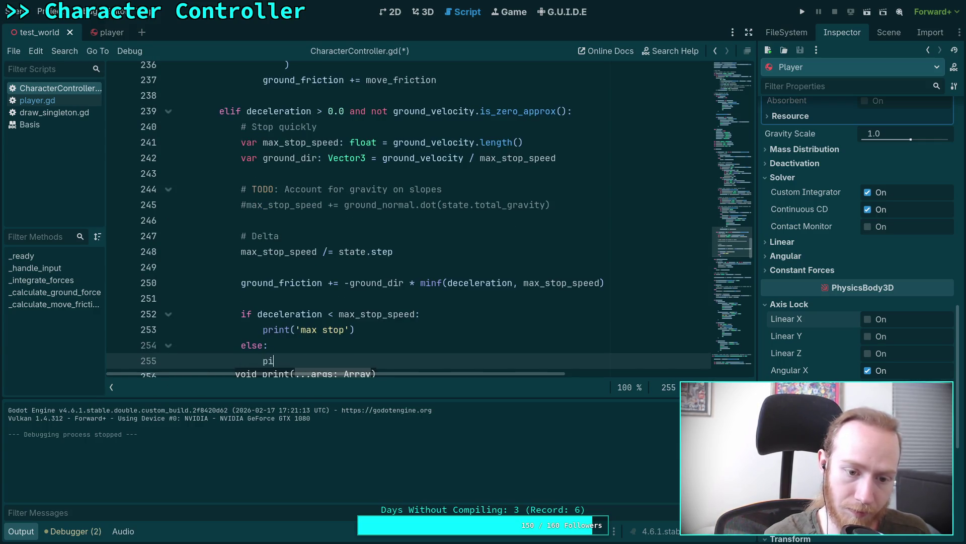
- Make the else branch print 'min stop: %.5f' % max_stop_speed, save, and run the project
{"action": "type", "text": "nt('min stop: %.5y"}
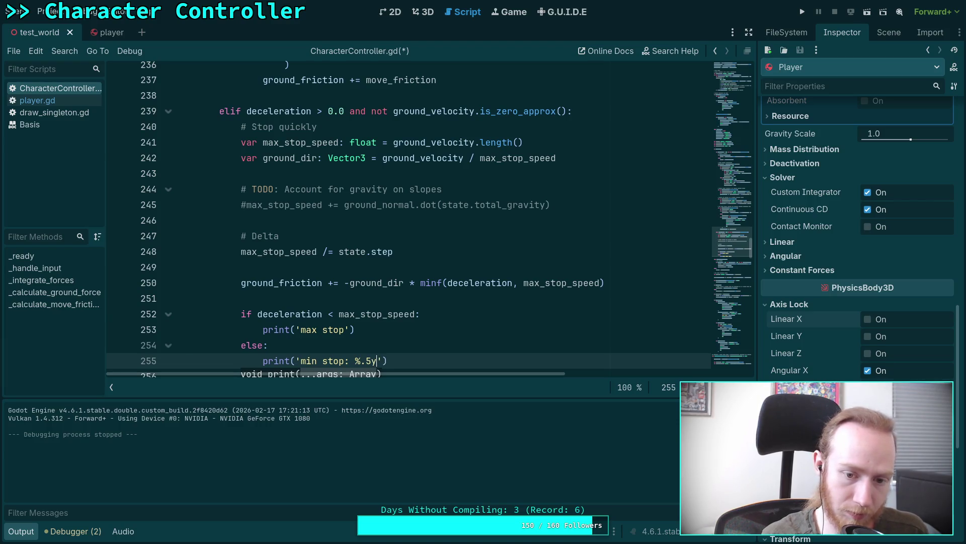
{"action": "key", "text": "BackSpace"}
{"action": "type", "text": "f'"}
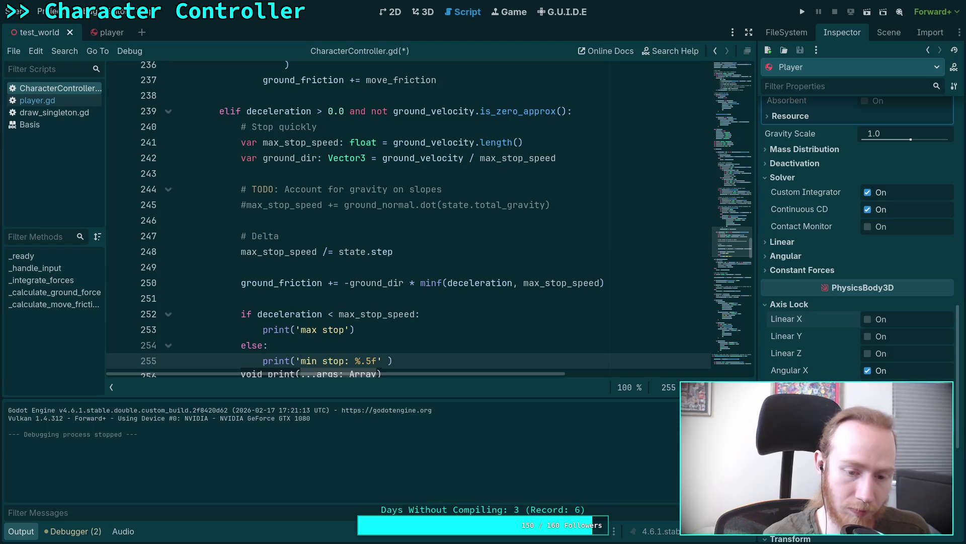
{"action": "type", "text": " % w"}
{"action": "key", "text": "Escape"}
{"action": "type", "text": "max"}
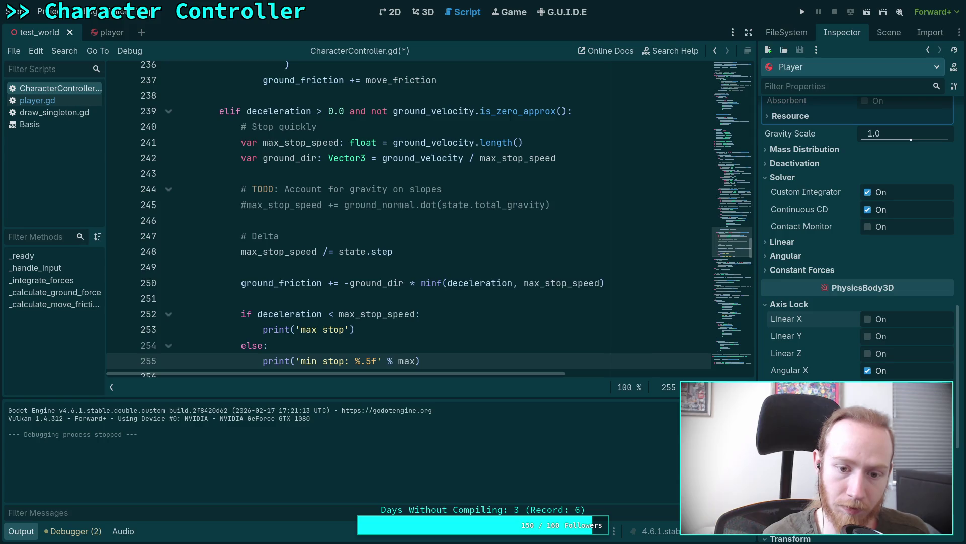
{"action": "key", "text": "Down"}
{"action": "key", "text": "Return"}
{"action": "key", "text": "ctrl+s"}
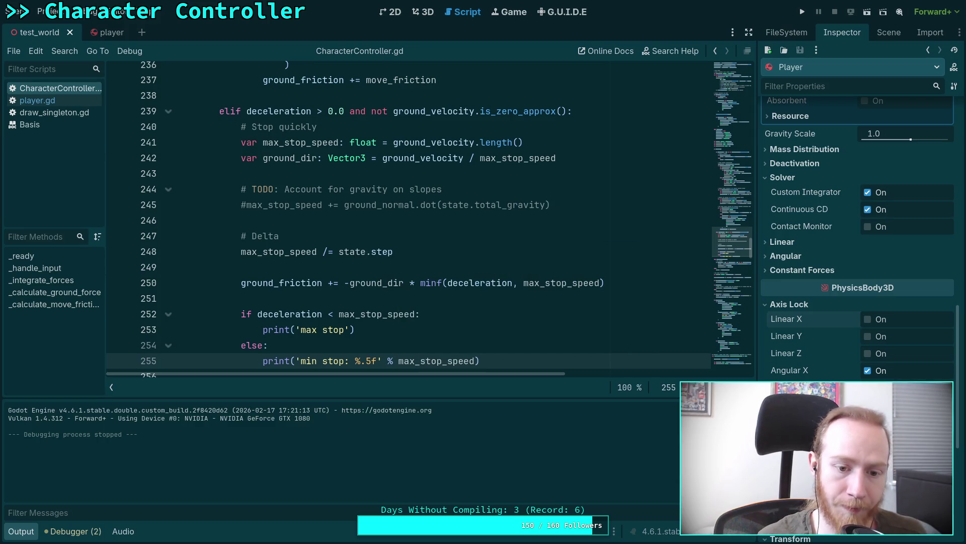
{"action": "scroll", "coordinate": [403, 227], "scroll_direction": "down", "scroll_amount": 1}
{"action": "key", "text": "F5"}
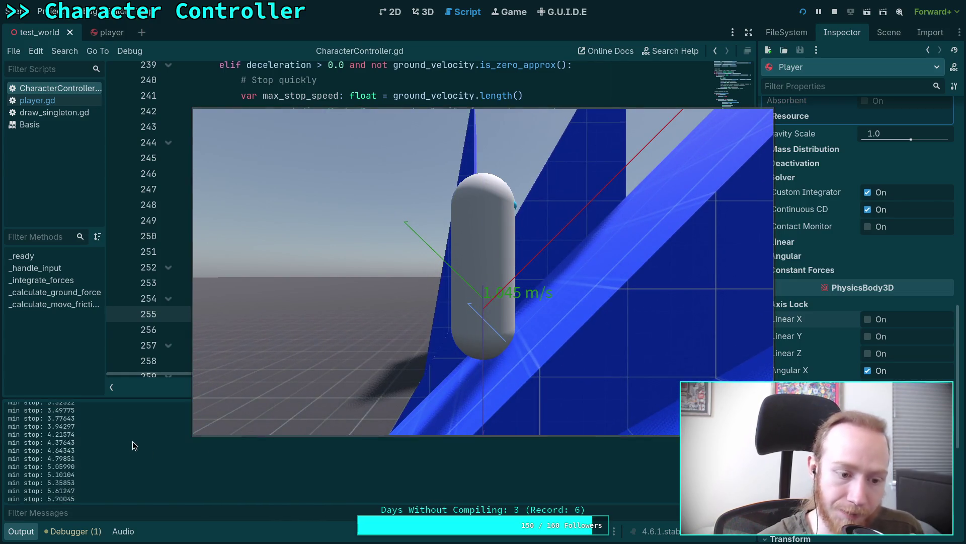
- Watch the capsule on the ramp log min stop values around 1.78–1.96, then stop the game
{"action": "left_click", "coordinate": [540, 365]}
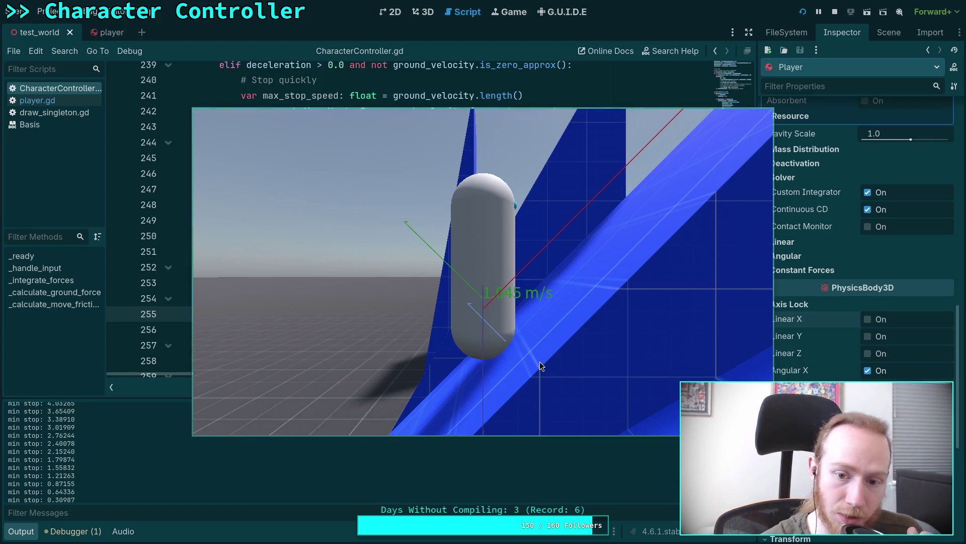
{"action": "left_click", "coordinate": [89, 438]}
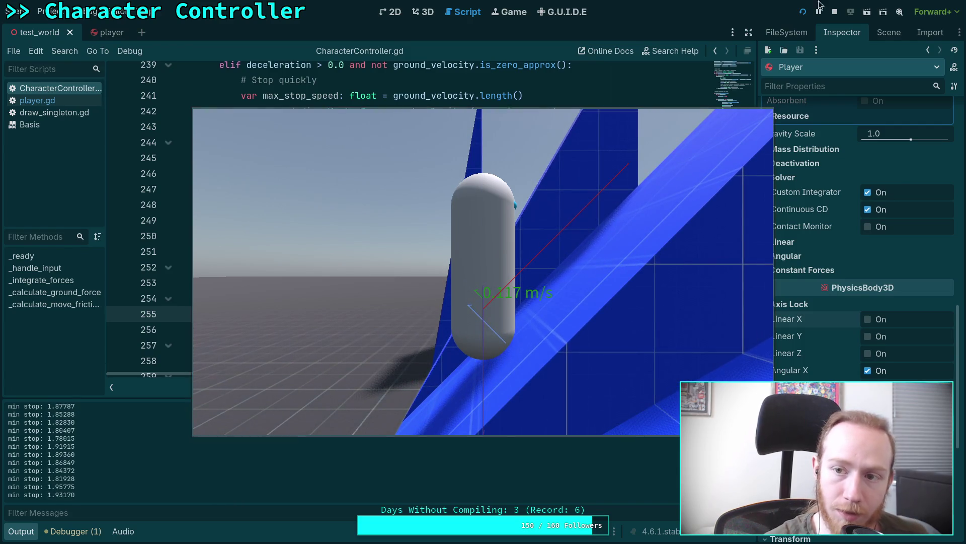
{"action": "key", "text": "F8"}
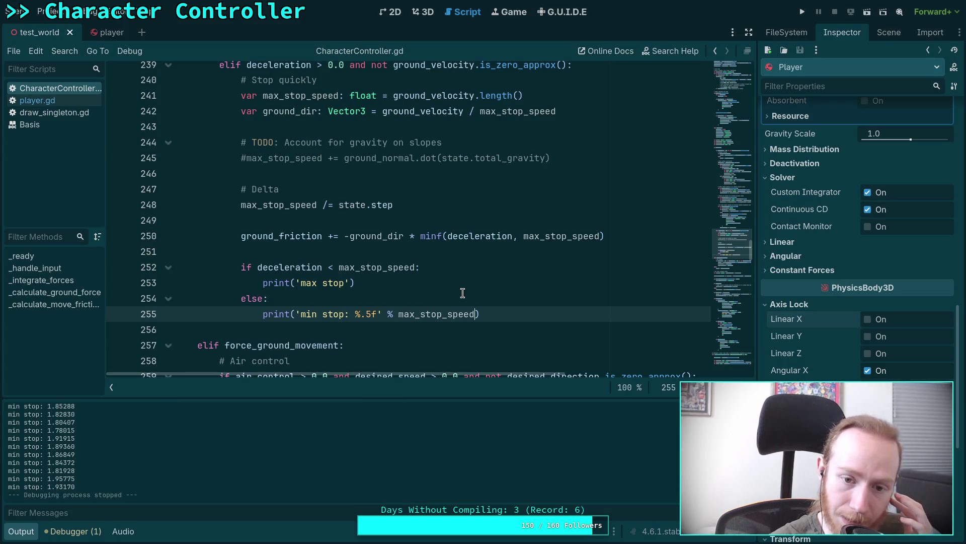
- Switch from the script to Krita's annotated screenshot of the capsule on the ramp
{"action": "left_click", "coordinate": [475, 250]}
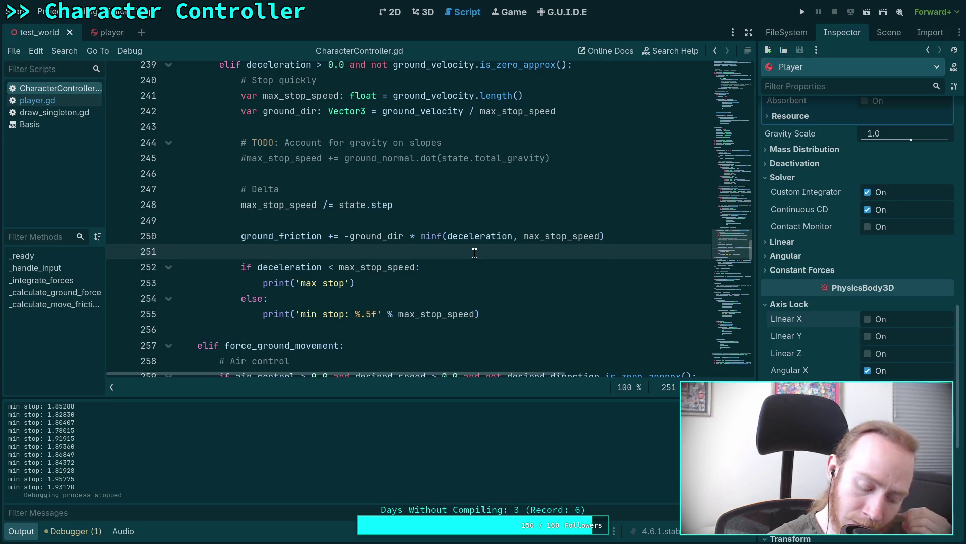
{"action": "key", "text": "alt+Tab"}
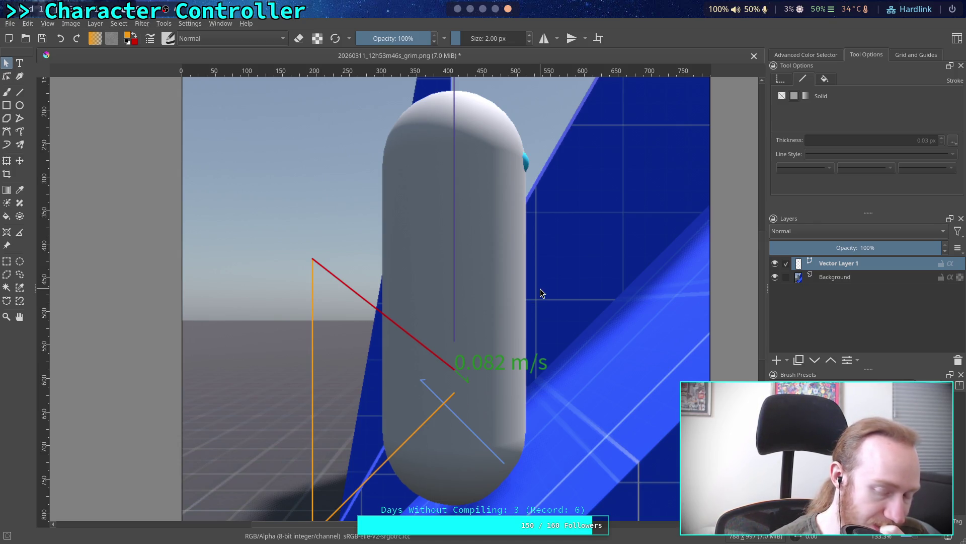
- Return from Krita to CharacterController.gd with the max/min stop debug prints
{"action": "key", "text": "super+3"}
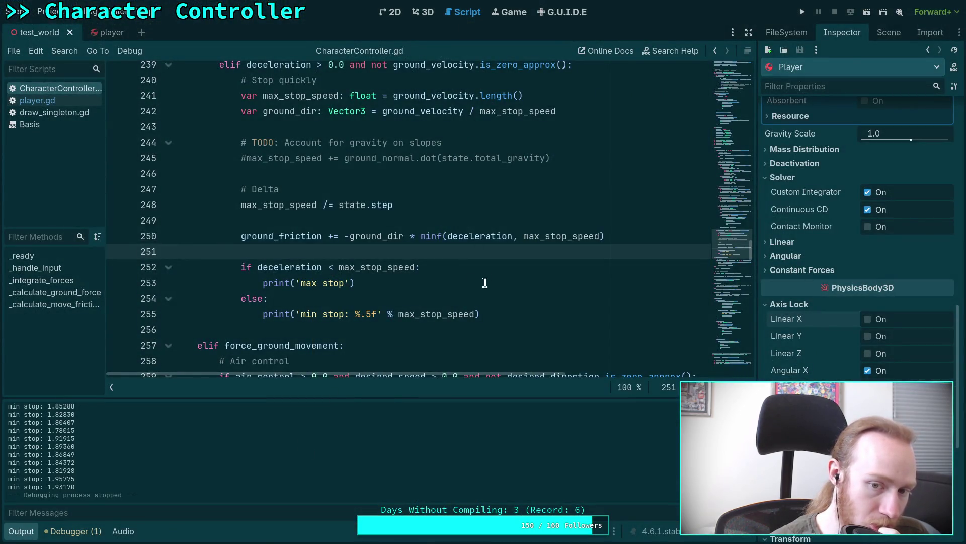
{"action": "double_click", "coordinate": [548, 236]}
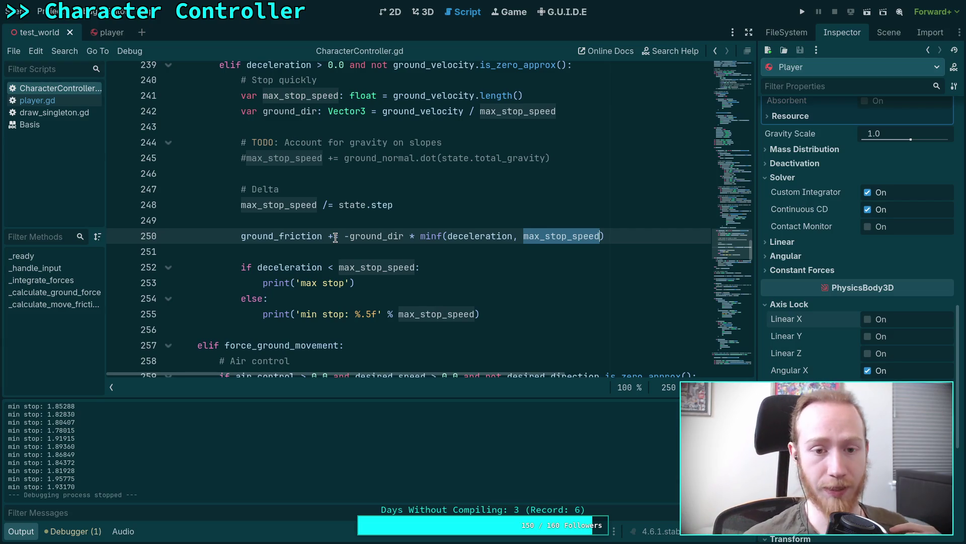
{"action": "scroll", "coordinate": [395, 258], "scroll_direction": "up", "scroll_amount": 20}
{"action": "scroll", "coordinate": [395, 257], "scroll_direction": "up", "scroll_amount": 13}
{"action": "scroll", "coordinate": [395, 257], "scroll_direction": "down", "scroll_amount": 20}
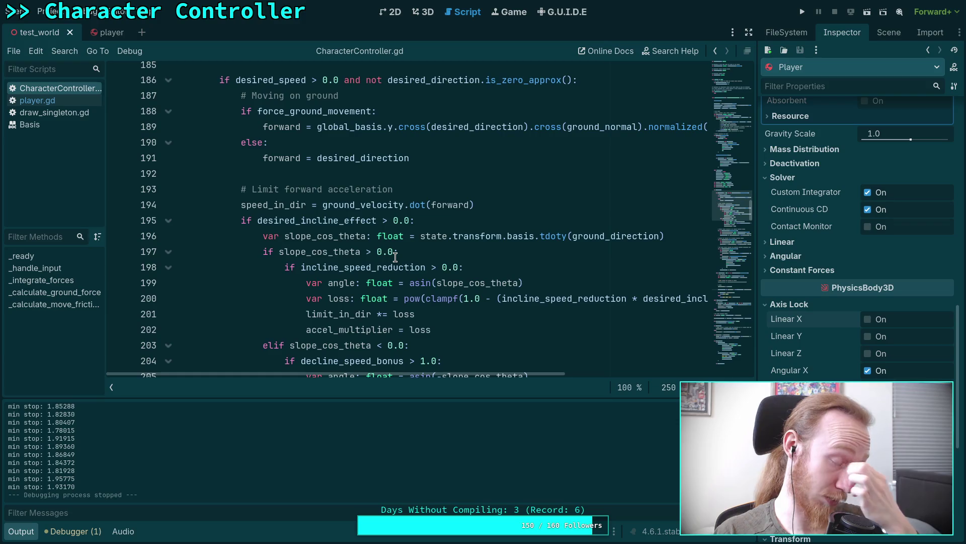
{"action": "scroll", "coordinate": [395, 258], "scroll_direction": "down", "scroll_amount": 14}
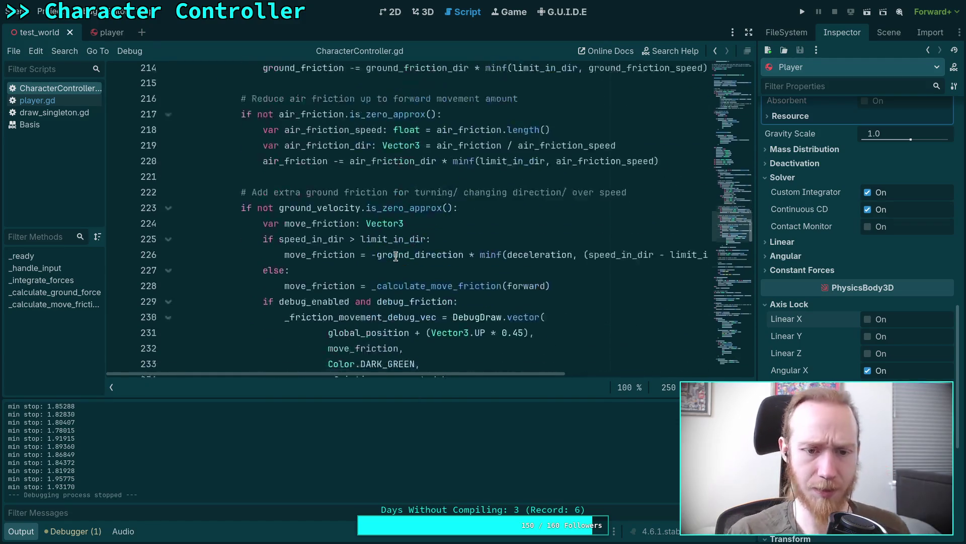
{"action": "scroll", "coordinate": [400, 237], "scroll_direction": "down", "scroll_amount": 4}
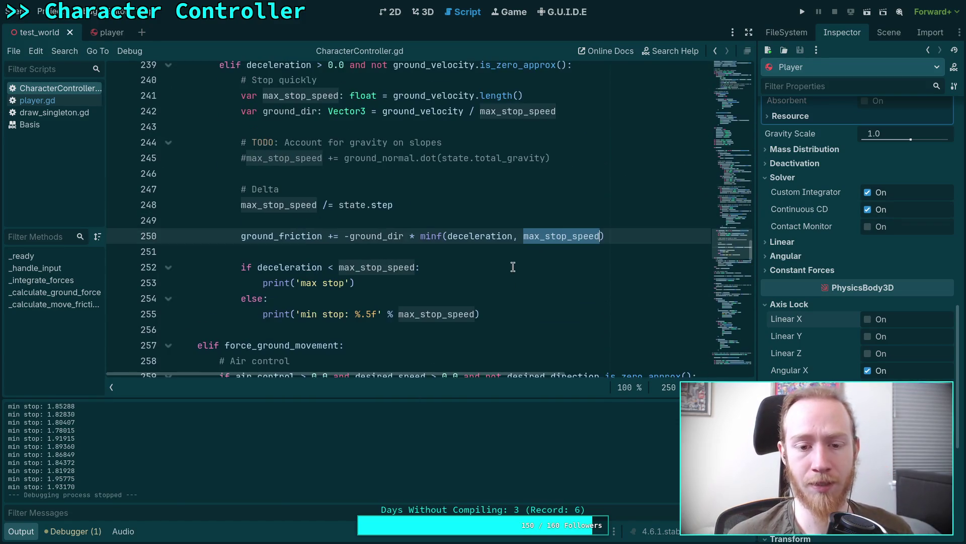
{"action": "left_click", "coordinate": [470, 260]}
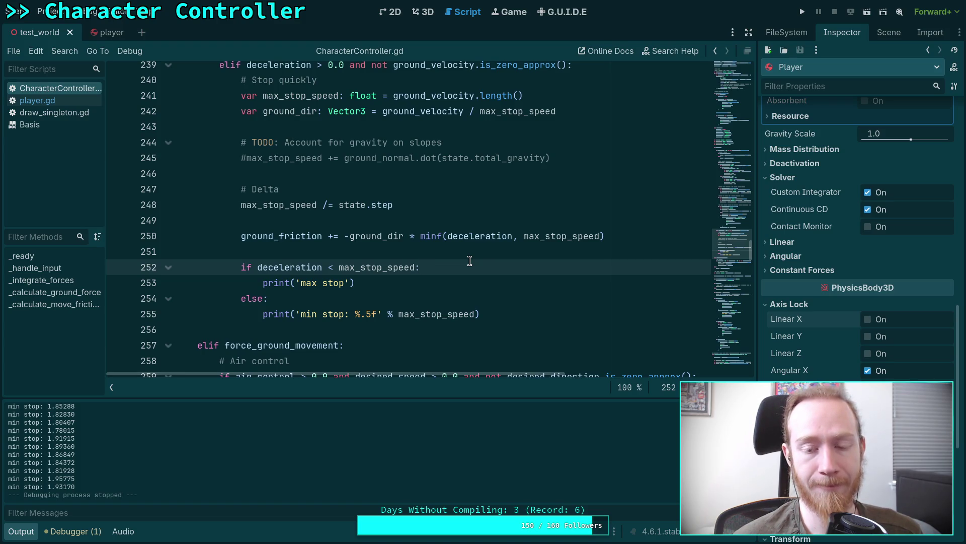
{"action": "double_click", "coordinate": [558, 235]}
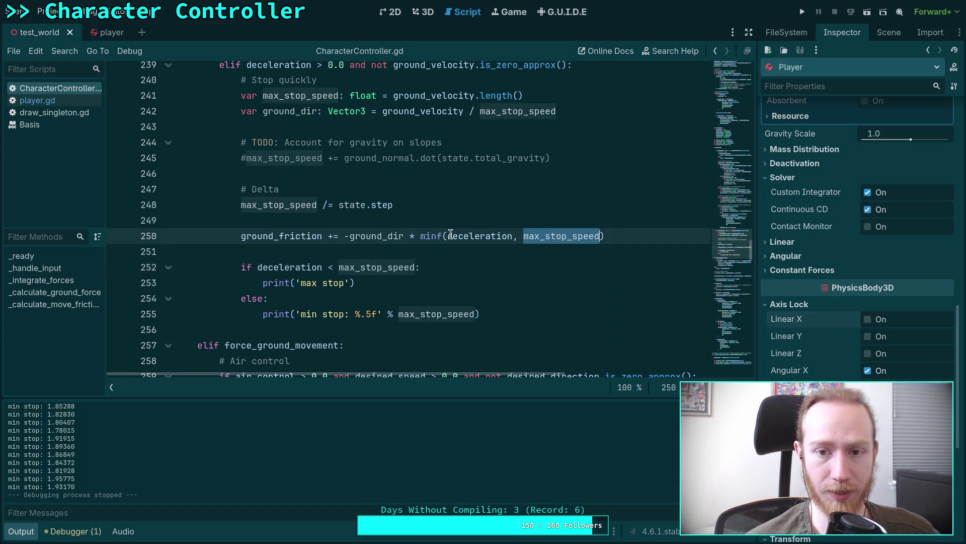
{"action": "scroll", "coordinate": [443, 252], "scroll_direction": "up", "scroll_amount": 2}
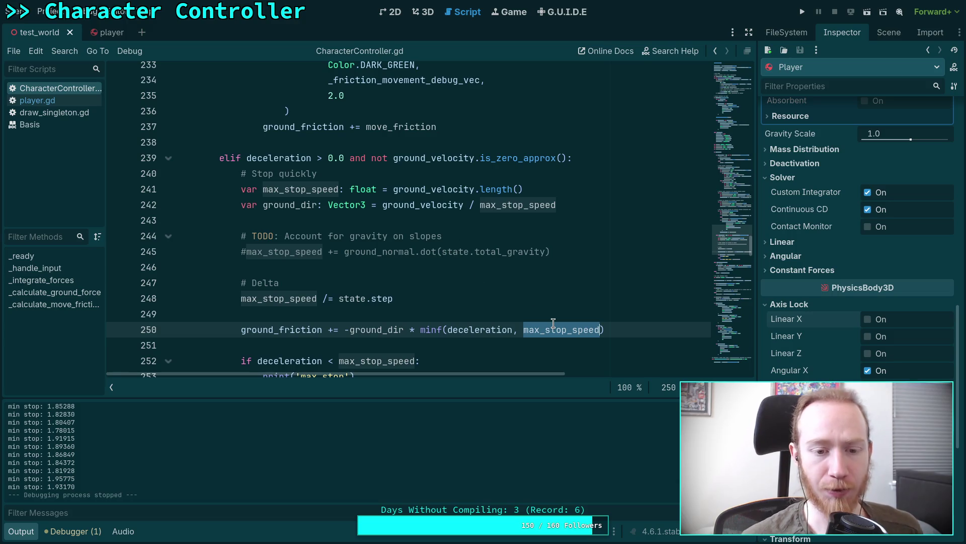
{"action": "mouse_move", "coordinate": [553, 323]}
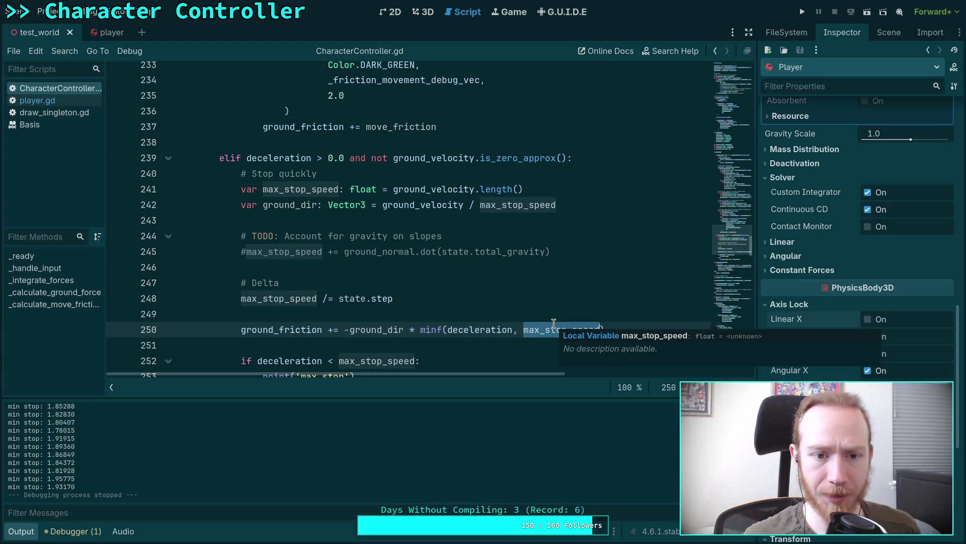
{"action": "left_click", "coordinate": [554, 327], "text": "ctrl"}
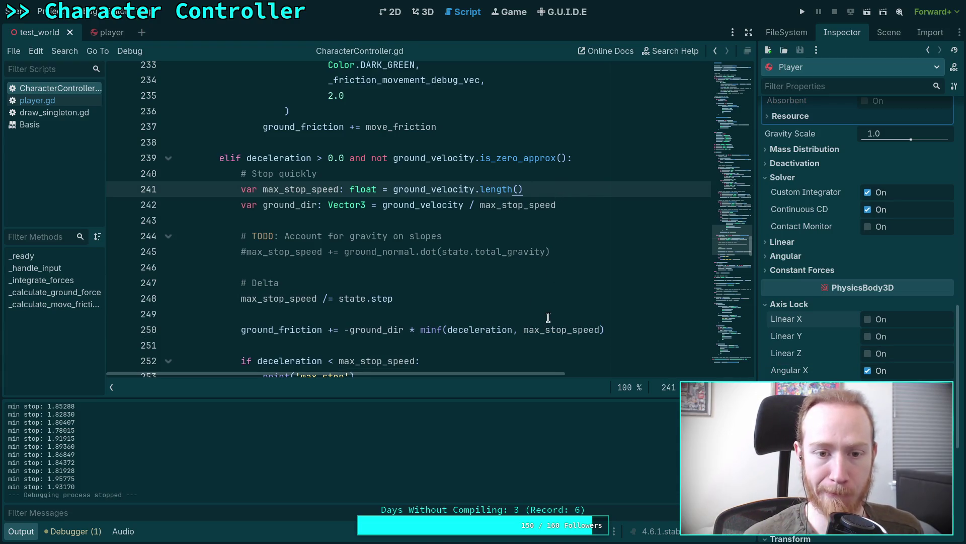
{"action": "key", "text": "Return"}
- Add a print(ground_velocity) line, move it into the else branch, and save
{"action": "type", "text": "prin"}
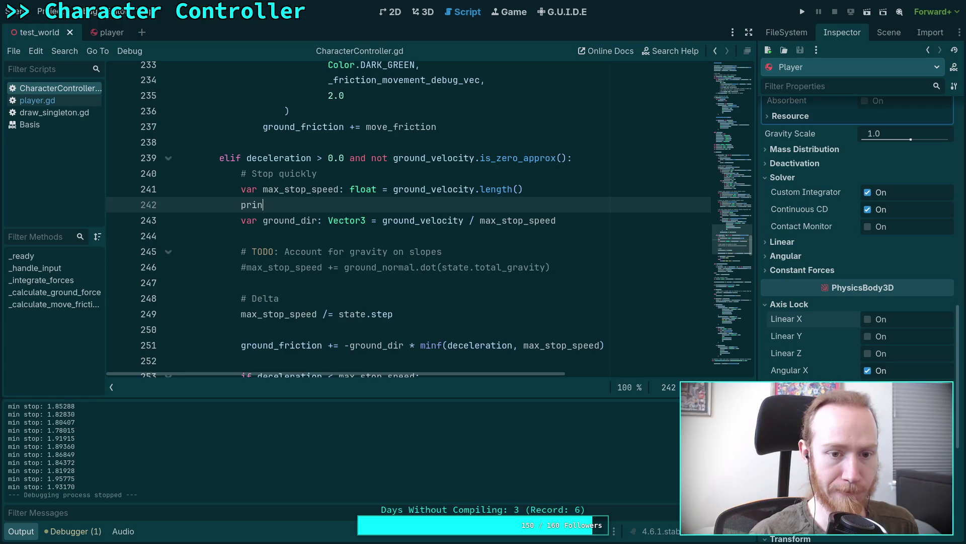
{"action": "type", "text": "t(groun_"}
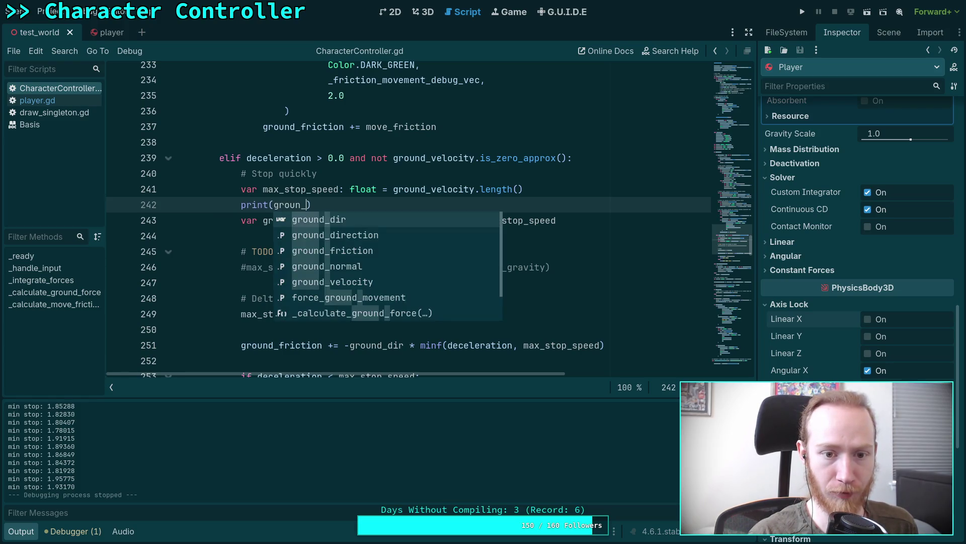
{"action": "key", "text": "Down"}
{"action": "key", "text": "Down"}
{"action": "key", "text": "Down"}
{"action": "key", "text": "Return"}
{"action": "key", "text": "ctrl+s"}
{"action": "scroll", "coordinate": [407, 221], "scroll_direction": "down", "scroll_amount": 2}
{"action": "key", "text": "alt+Down"}
{"action": "key", "text": "alt+Down"}
{"action": "key", "text": "alt+Down"}
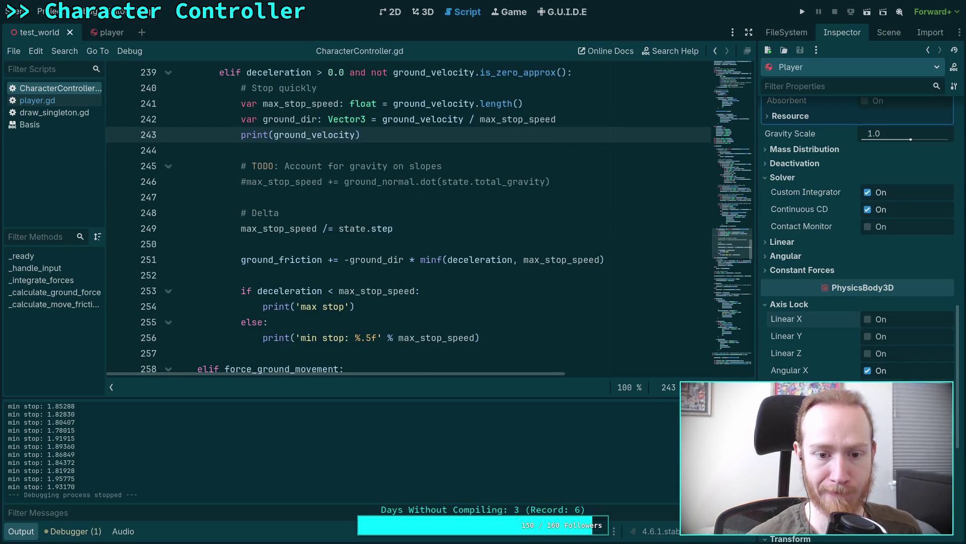
{"action": "key", "text": "alt+Down"}
{"action": "key", "text": "alt+Down"}
{"action": "key", "text": "alt+Down"}
{"action": "key", "text": "Home"}
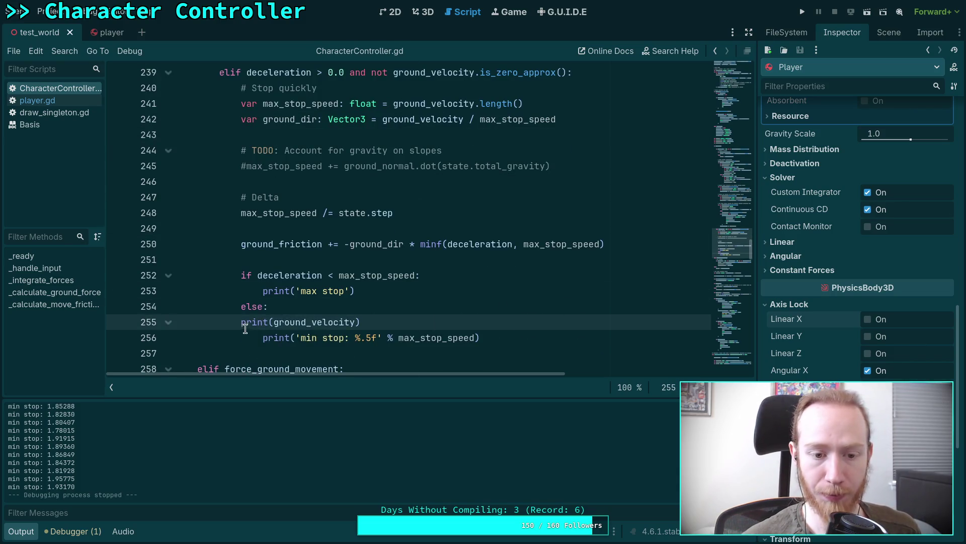
{"action": "key", "text": "Tab"}
{"action": "key", "text": "ctrl+s"}
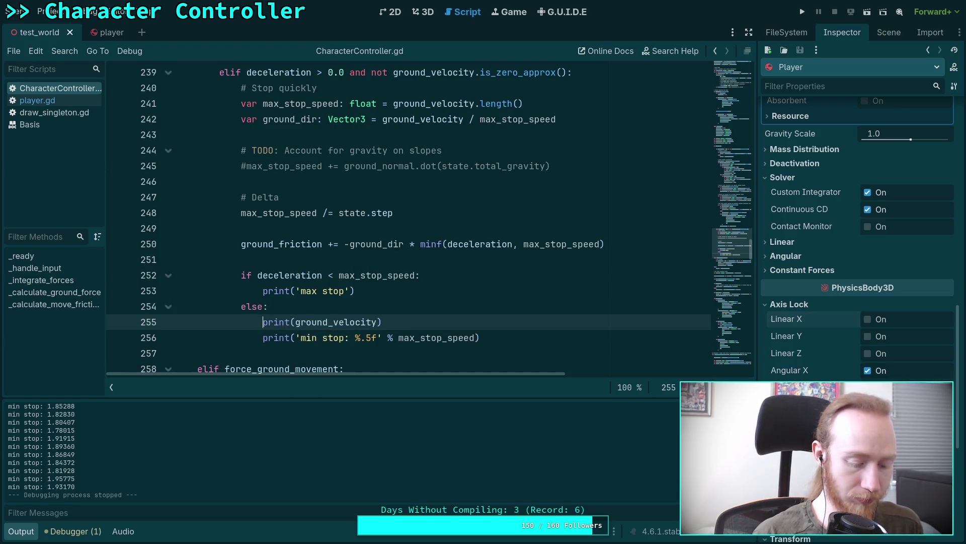
- Copy the ground_velocity print into the max stop branch and save
{"action": "key", "text": "ctrl+c"}
{"action": "key", "text": "Up"}
{"action": "key", "text": "Up"}
{"action": "key", "text": "Home"}
{"action": "key", "text": "Return"}
{"action": "key", "text": "Up"}
{"action": "key", "text": "ctrl+v"}
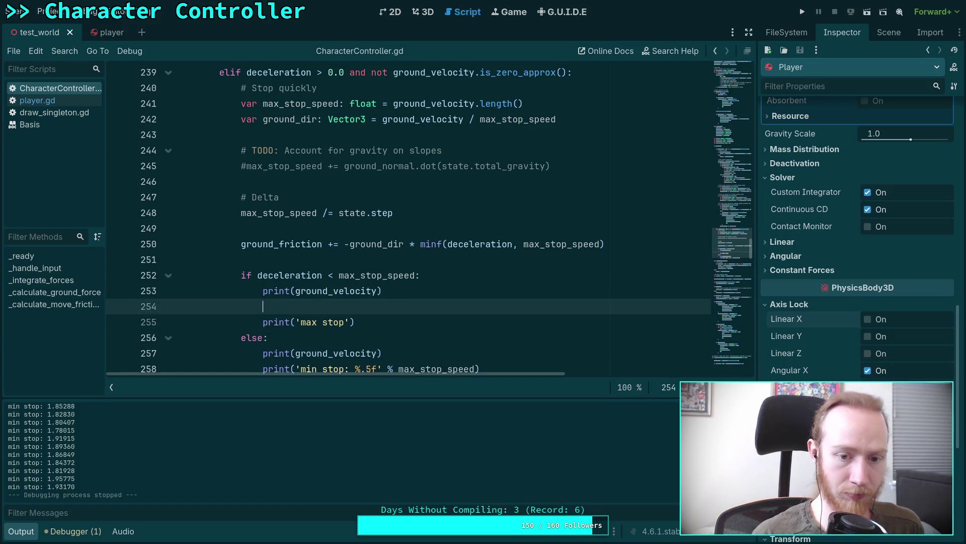
{"action": "key", "text": "BackSpace"}
{"action": "key", "text": "ctrl+s"}
- Make the 'max stop' message print 'gv %s' with ground_velocity and remove the separate print line
{"action": "left_click", "coordinate": [343, 309]}
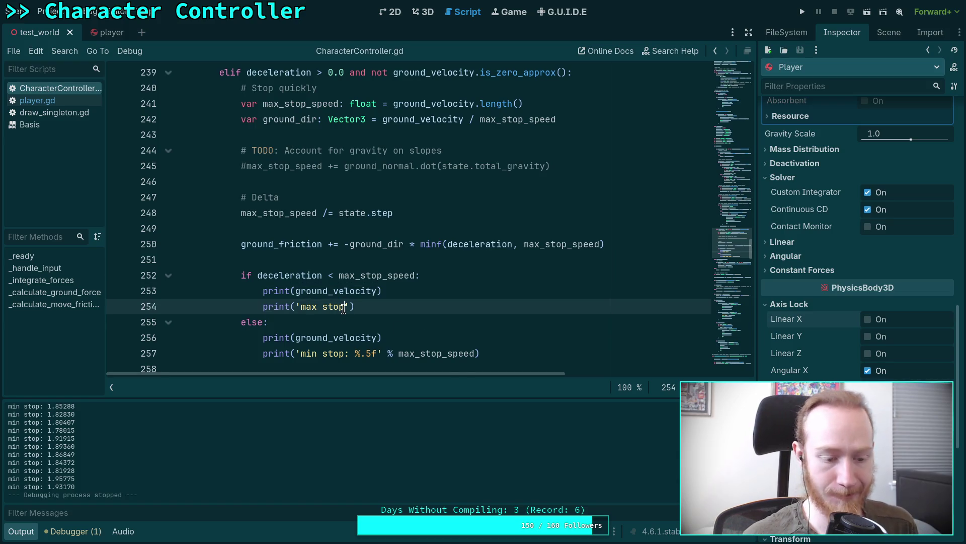
{"action": "type", "text": ": "}
{"action": "type", "text": "%f"}
{"action": "key", "text": "BackSpace"}
{"action": "key", "text": "BackSpace"}
{"action": "type", "text": "gv "}
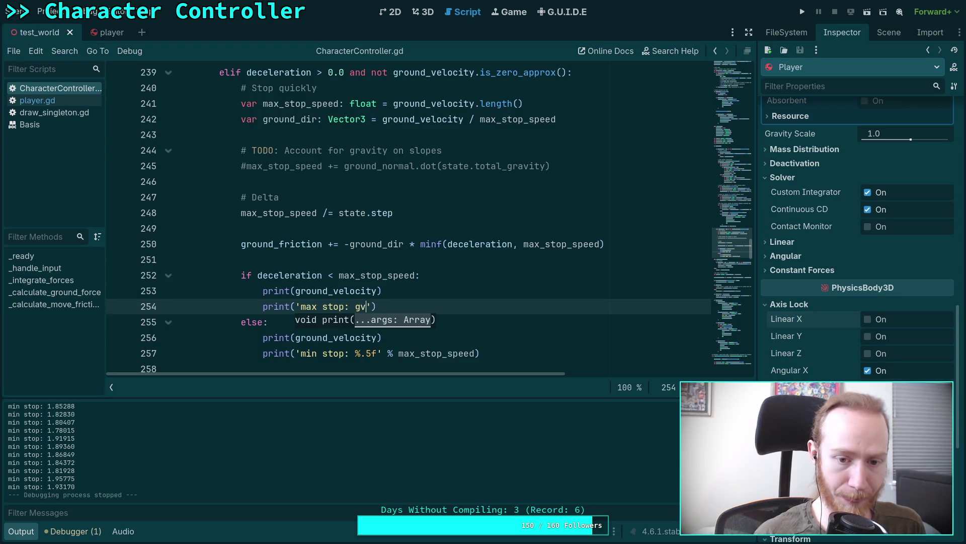
{"action": "type", "text": "%"}
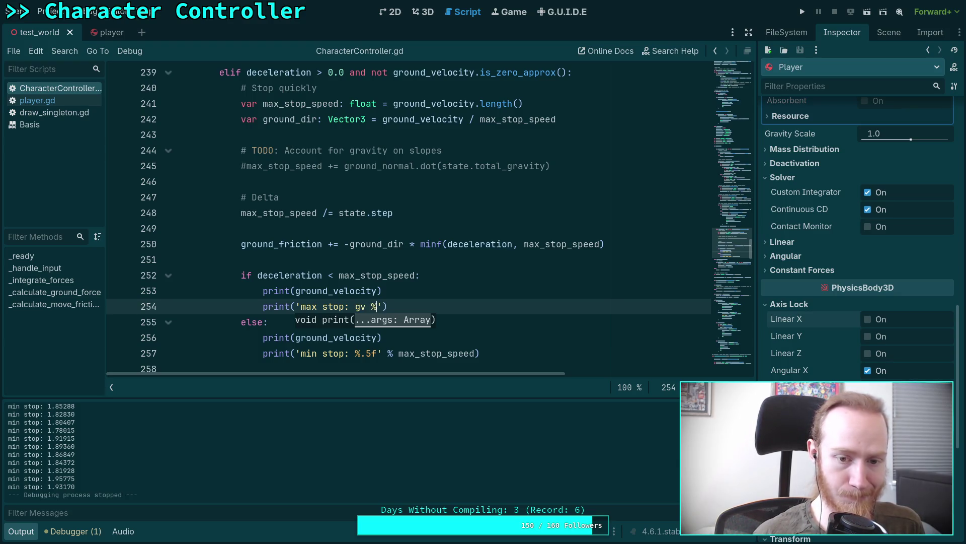
{"action": "type", "text": "s'"}
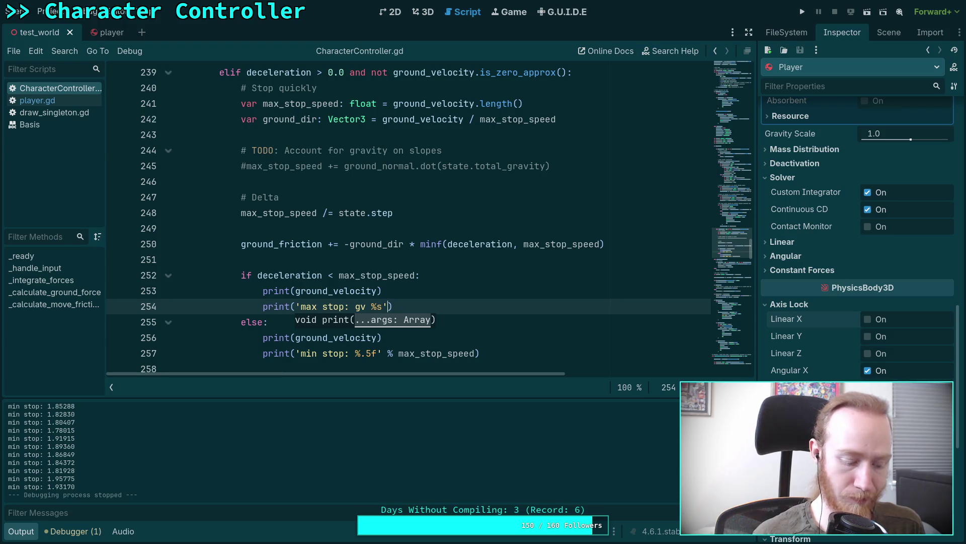
{"action": "type", "text": " % grou"}
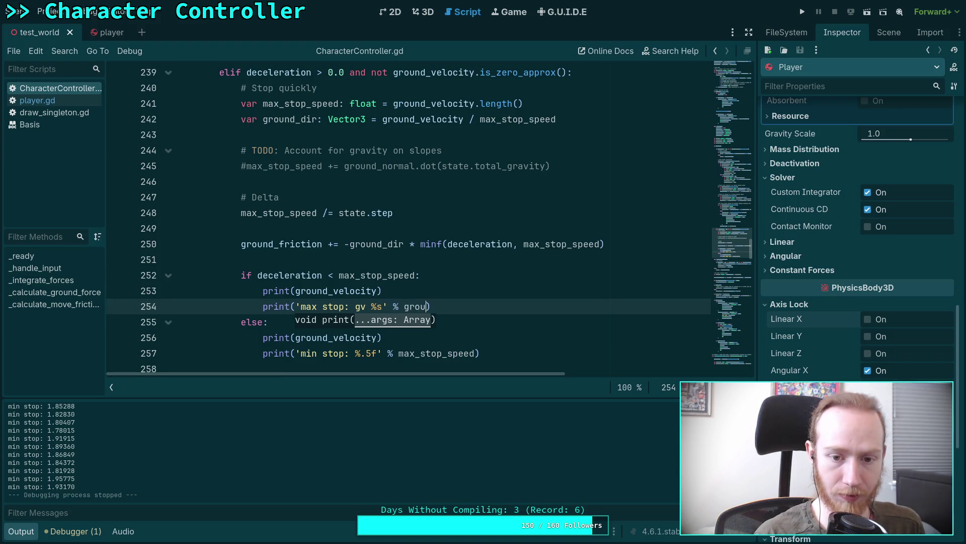
{"action": "key", "text": "Down"}
{"action": "key", "text": "Down"}
{"action": "key", "text": "Down"}
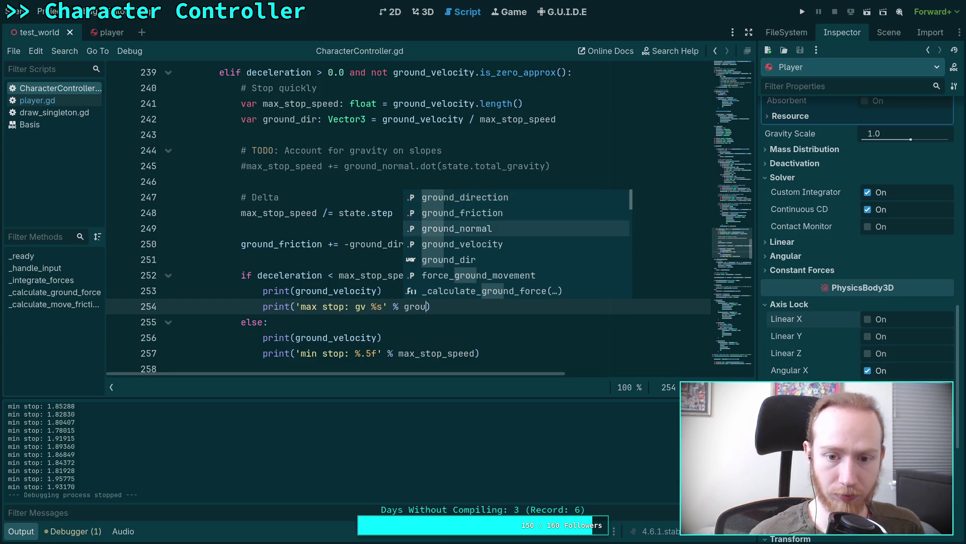
{"action": "key", "text": "Return"}
{"action": "left_click_drag", "start_coordinate": [437, 292], "coordinate": [453, 276]}
{"action": "key", "text": "BackSpace"}
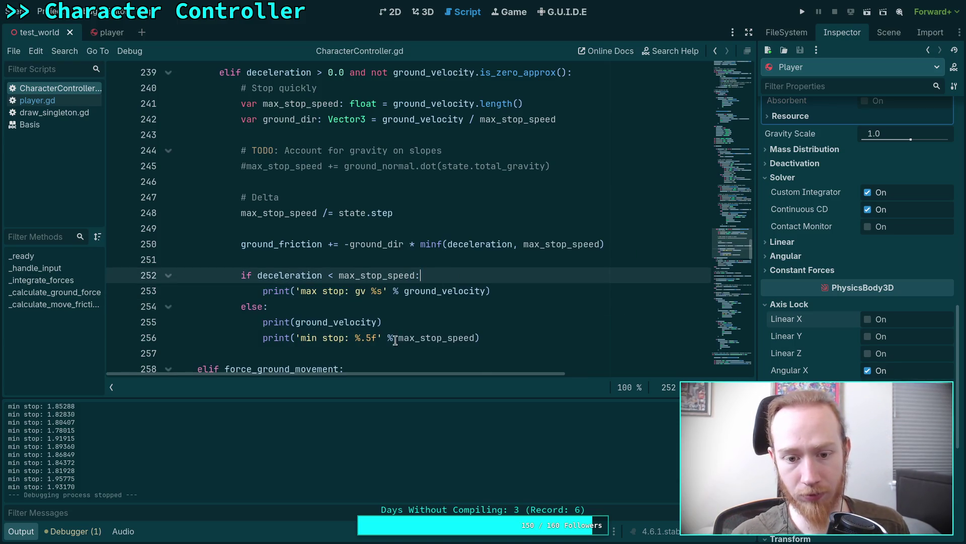
- Change the 'min stop' print to 'gv, max %s' formatted with [ground_velocity, max_stop_speed], and save
{"action": "left_click", "coordinate": [350, 338]}
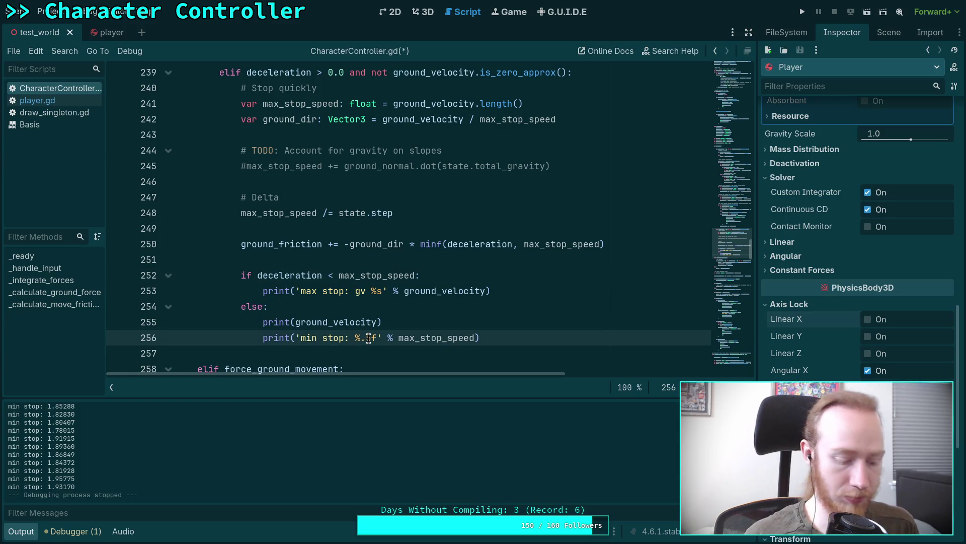
{"action": "type", "text": "gv, "}
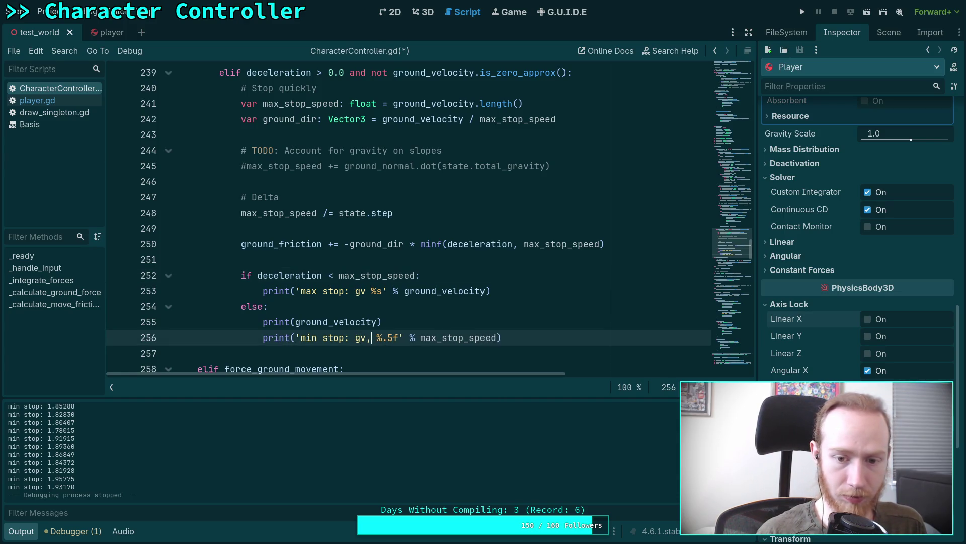
{"action": "type", "text": "max"}
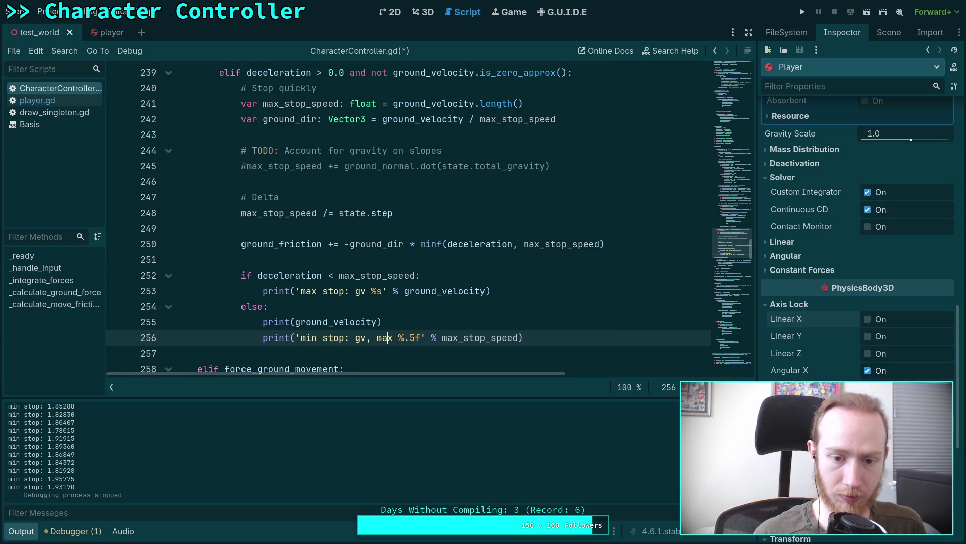
{"action": "type", "text": " %s"}
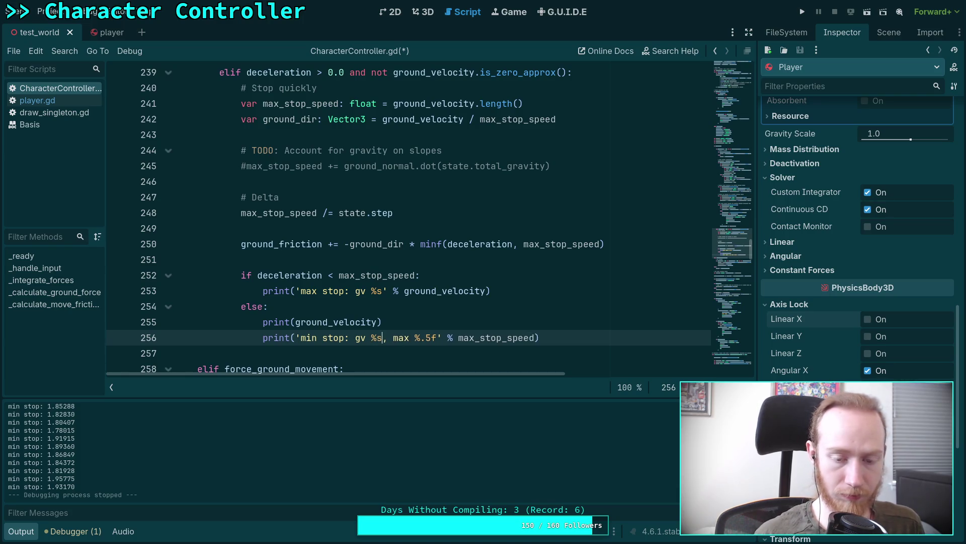
{"action": "left_click", "coordinate": [454, 337]}
{"action": "type", "text": "["}
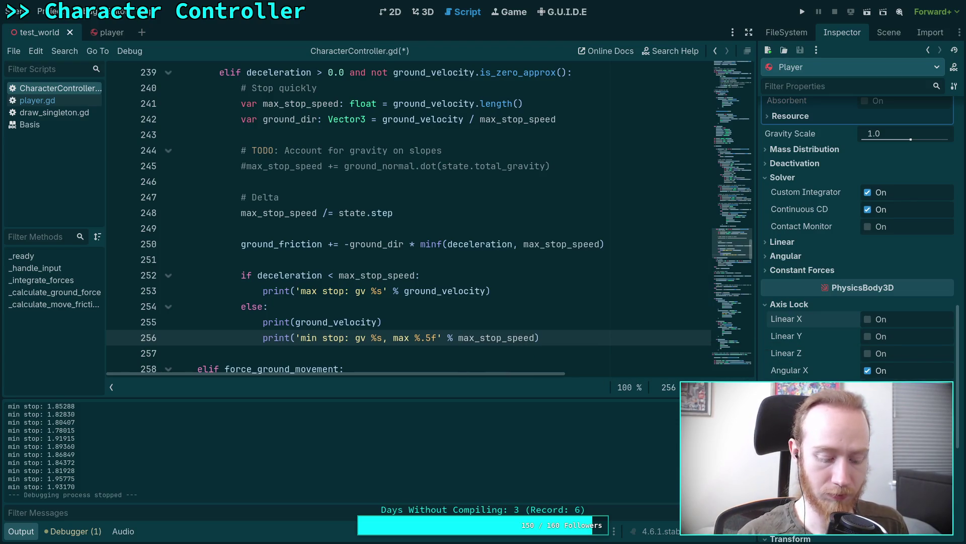
{"action": "left_click", "coordinate": [539, 337]}
{"action": "type", "text": "]"}
{"action": "left_click", "coordinate": [462, 338]}
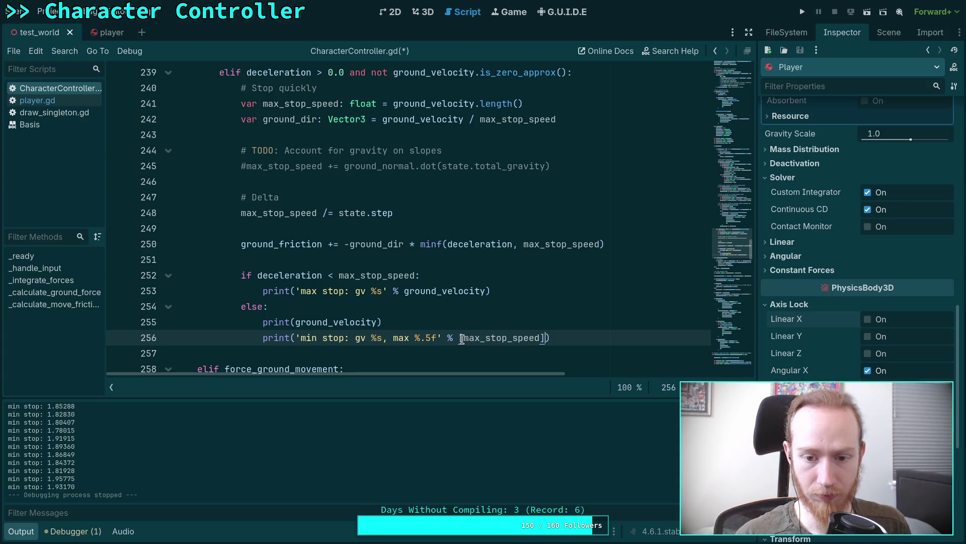
{"action": "type", "text": "["}
{"action": "type", "text": "ground"}
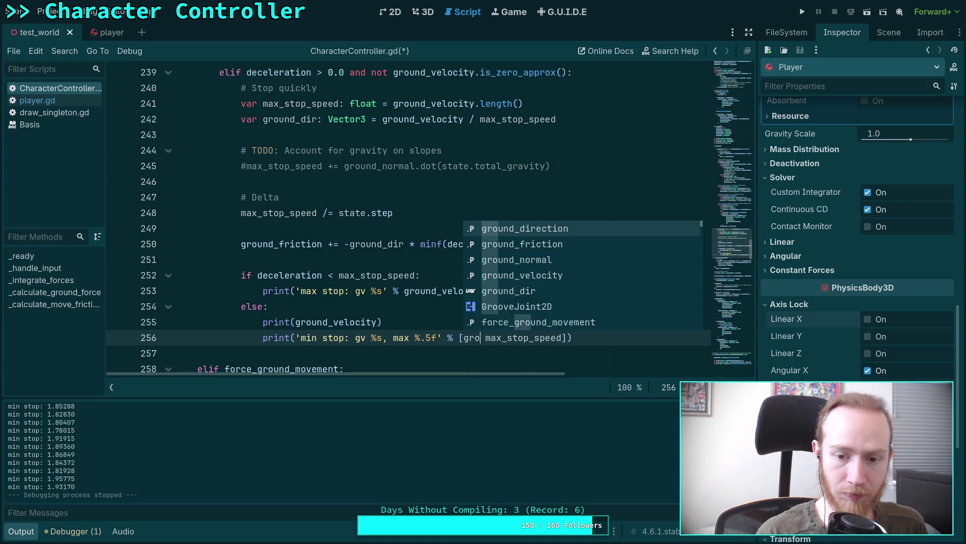
{"action": "key", "text": "Down"}
{"action": "key", "text": "Down"}
{"action": "key", "text": "Down"}
{"action": "key", "text": "Return"}
{"action": "type", "text": ","}
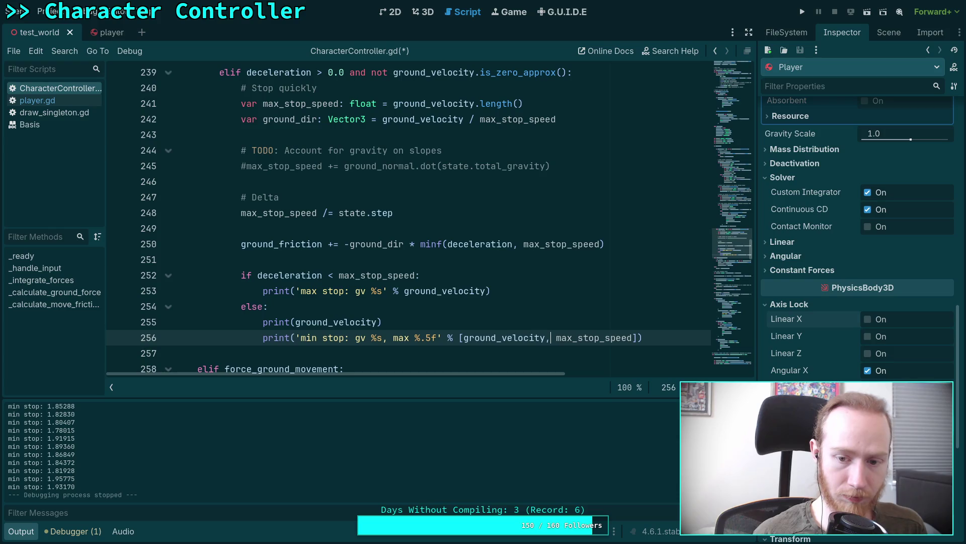
{"action": "left_click", "coordinate": [346, 276]}
{"action": "key", "text": "ctrl+s"}
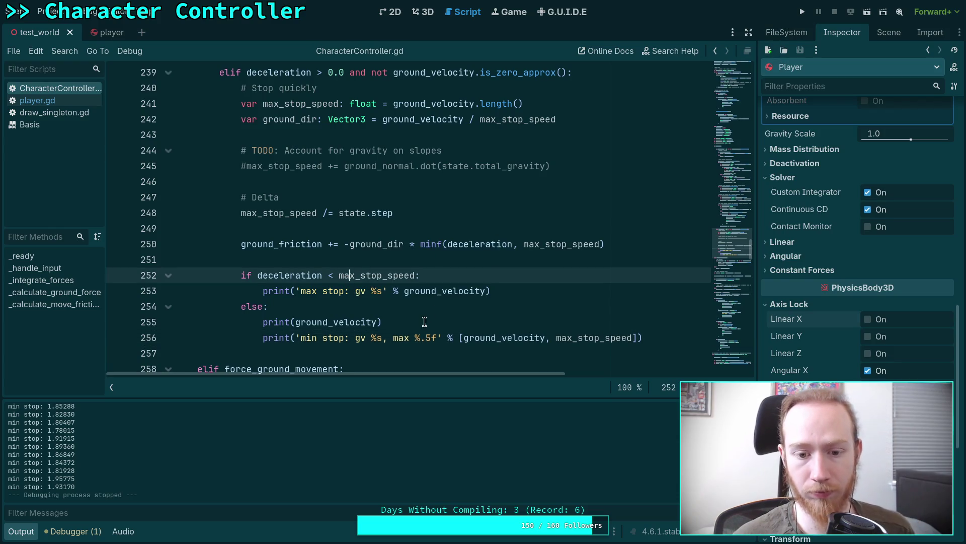
- Delete the bare print(ground_velocity) line, save the script, and run the game
{"action": "left_click_drag", "start_coordinate": [424, 322], "coordinate": [432, 308]}
{"action": "key", "text": "BackSpace"}
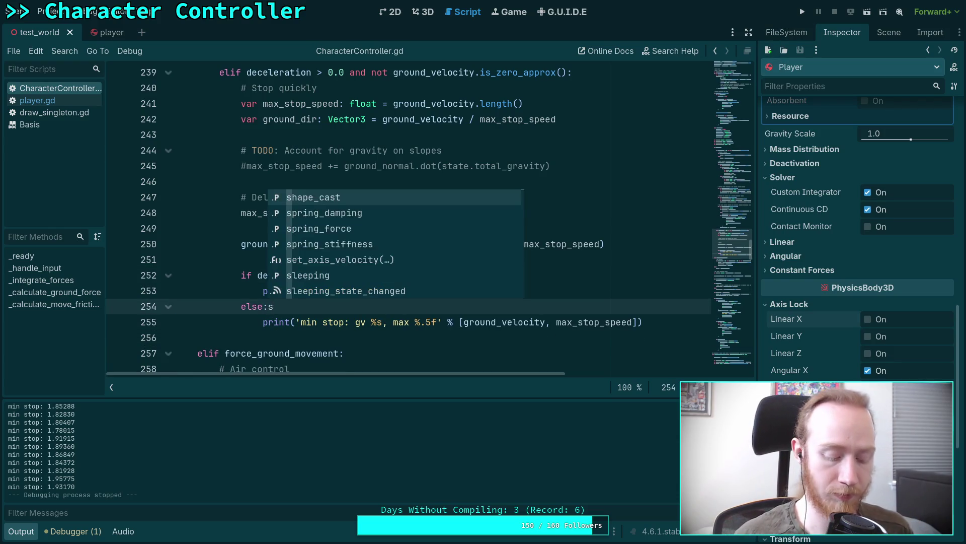
{"action": "key", "text": "ctrl+s"}
{"action": "left_click", "coordinate": [802, 11]}
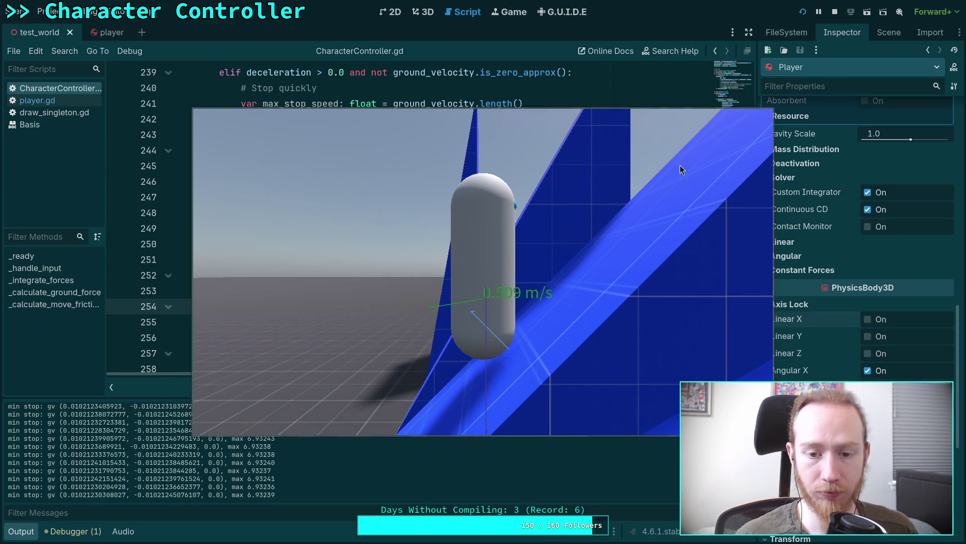
- Move the game window aside and copy the gv vector from a 'min stop' Output line
{"action": "left_click_drag", "start_coordinate": [454, 371], "coordinate": [572, 290]}
{"action": "scroll", "coordinate": [318, 494], "scroll_direction": "up", "scroll_amount": 5}
{"action": "scroll", "coordinate": [324, 455], "scroll_direction": "up", "scroll_amount": 10}
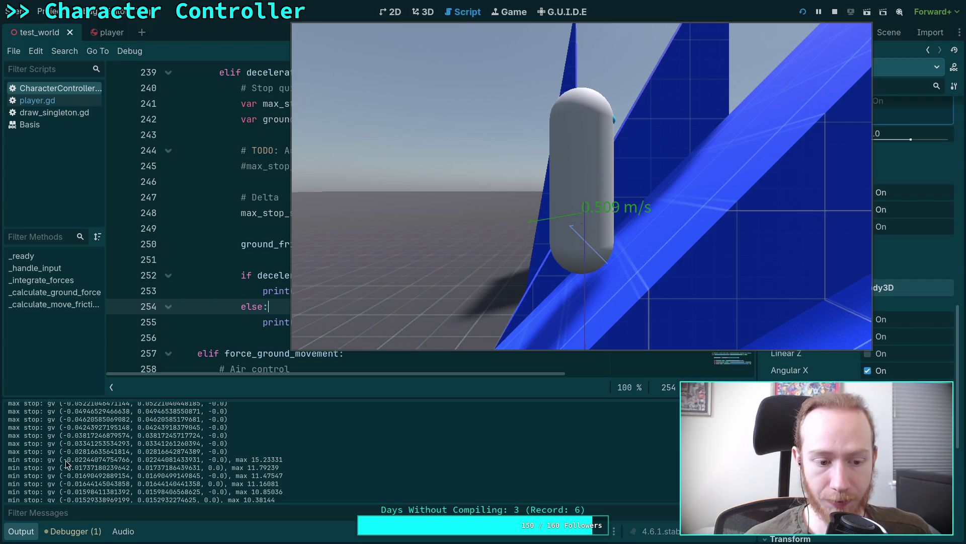
{"action": "left_click_drag", "start_coordinate": [62, 460], "coordinate": [227, 459]}
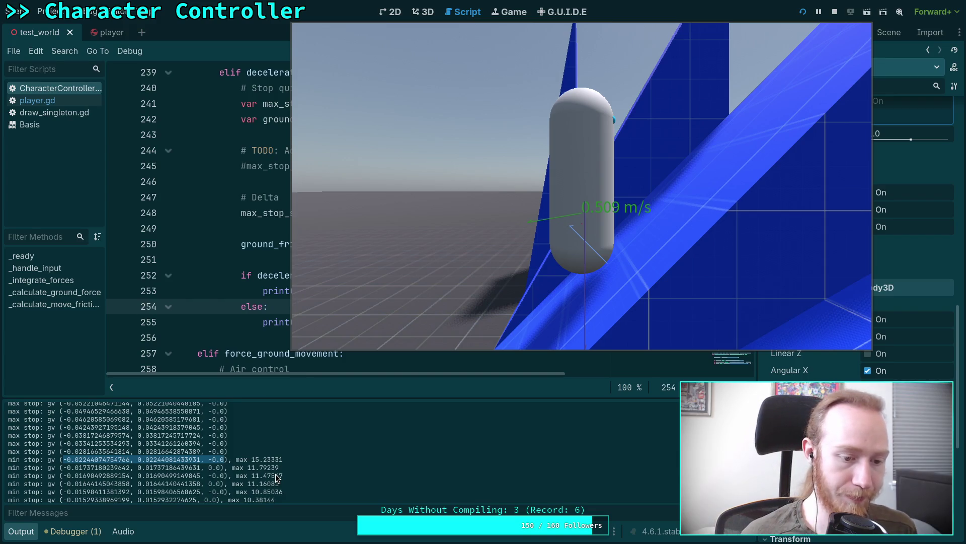
{"action": "left_click_drag", "start_coordinate": [59, 460], "coordinate": [227, 460]}
{"action": "right_click", "coordinate": [217, 458]}
{"action": "left_click", "coordinate": [234, 463]}
- In the Python REPL, run math.length((-0.02244074754766, 0.02244081433931, -0.0)), then type help(math)
{"action": "key", "text": "super+1"}
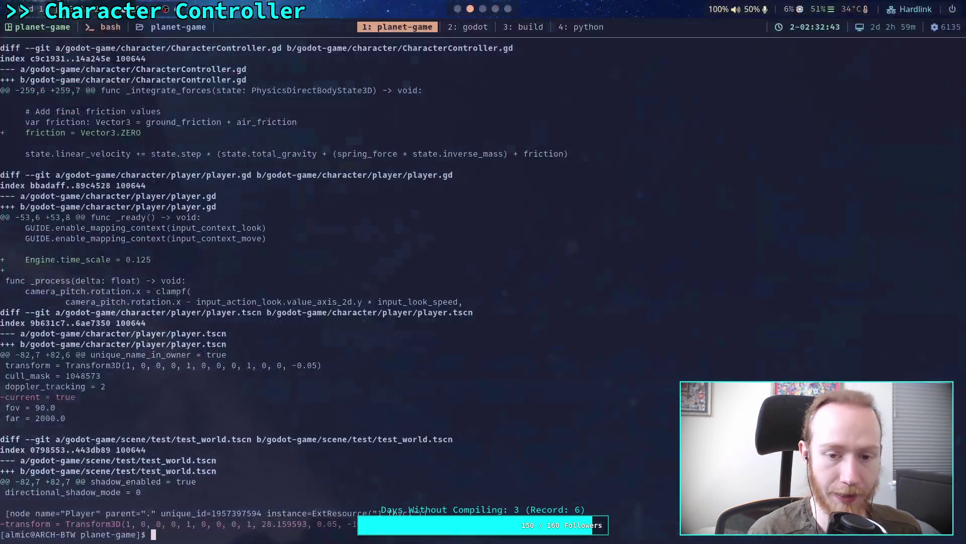
{"action": "key", "text": "super+3"}
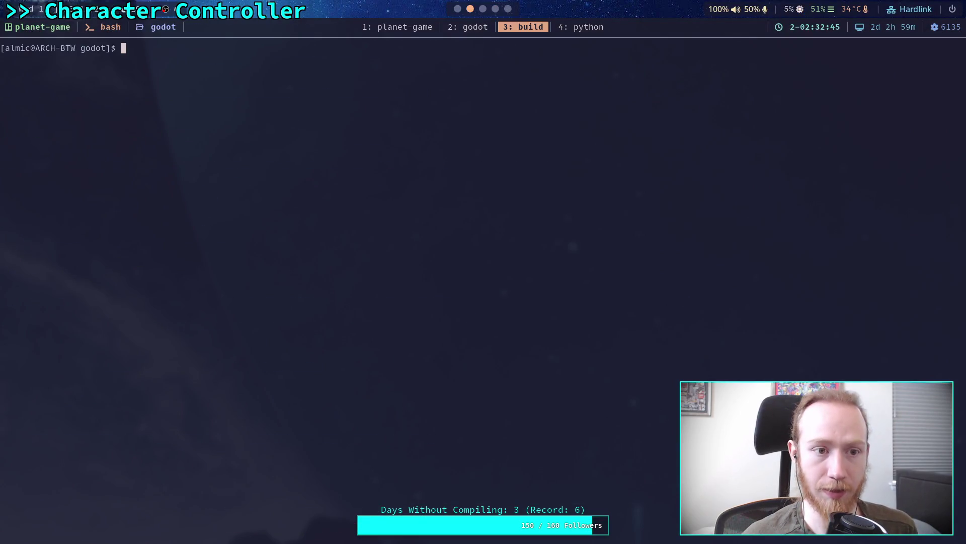
{"action": "key", "text": "super+4"}
{"action": "type", "text": "math.length("}
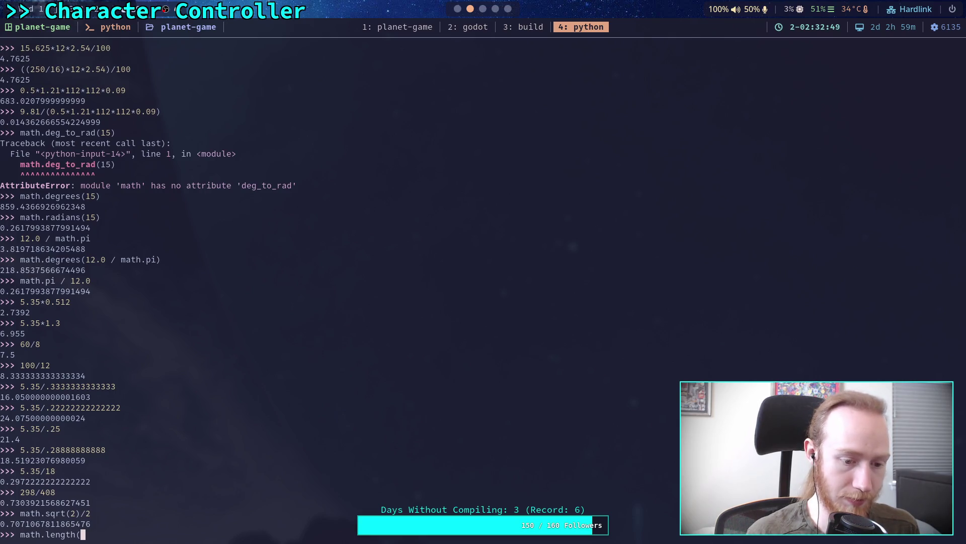
{"action": "type", "text": " (-0.02244074754766, 0.02244081433931, -0.0))"}
{"action": "key", "text": "Return"}
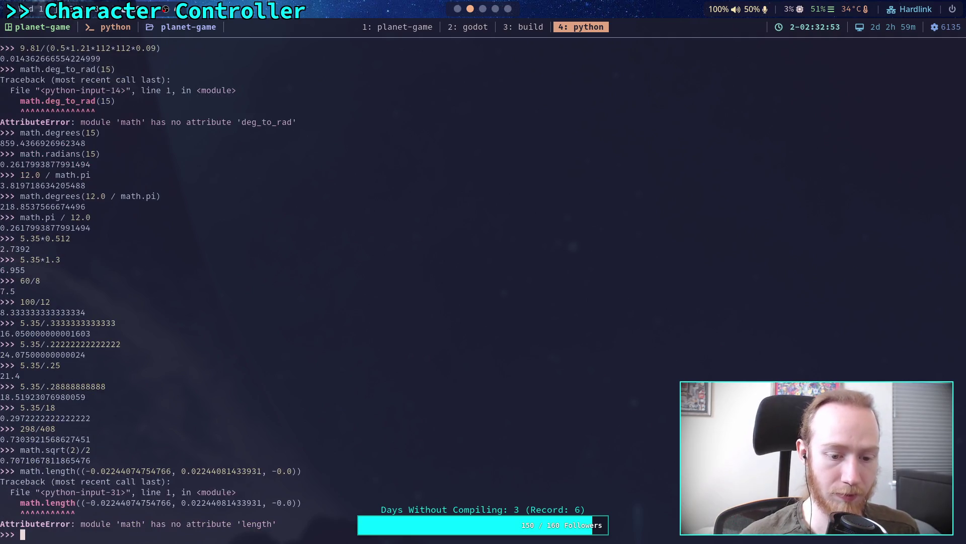
{"action": "type", "text": "math."}
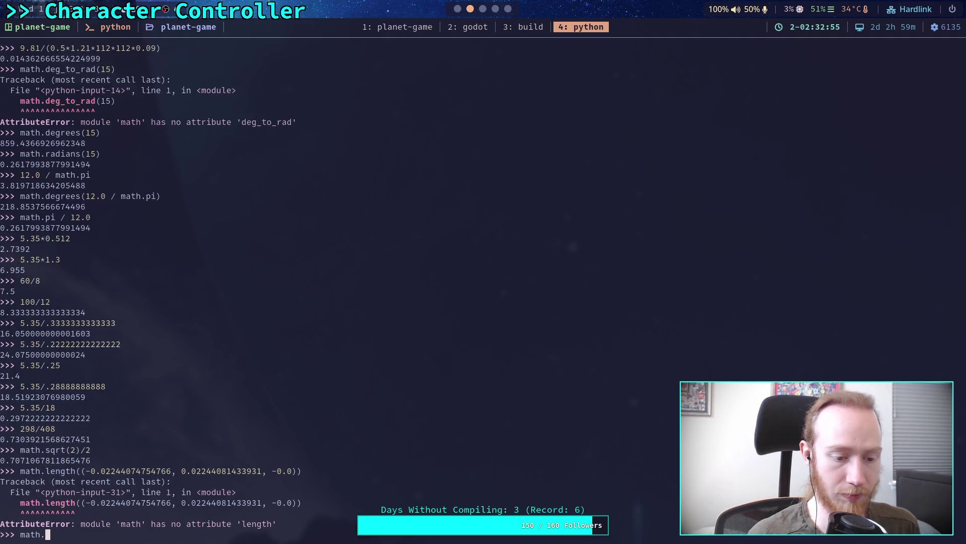
{"action": "key", "text": "BackSpace"}
{"action": "key", "text": "BackSpace"}
{"action": "key", "text": "BackSpace"}
{"action": "type", "text": "help(math"}
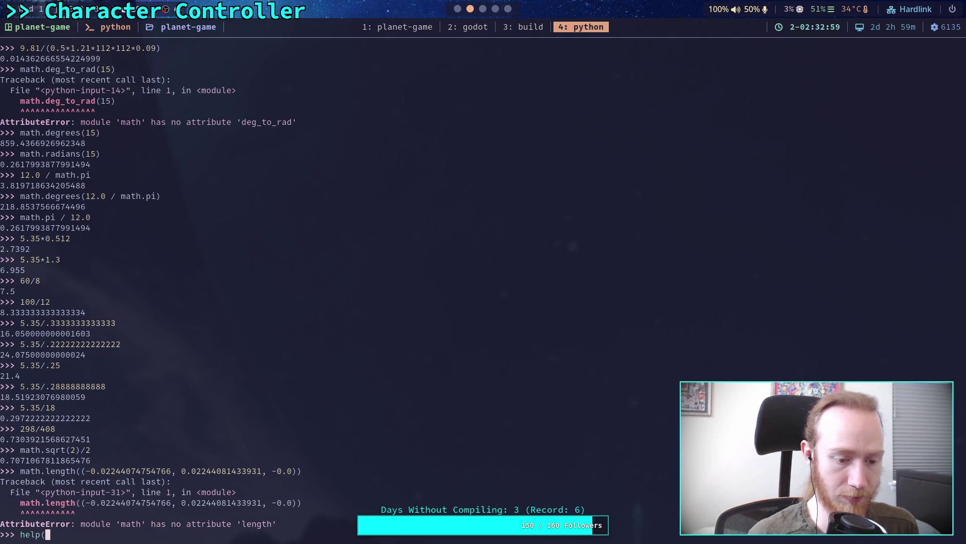
{"action": "type", "text": ")"}
- Scroll through the help(math) pages down to the dist and hypot entries
{"action": "key", "text": "Return"}
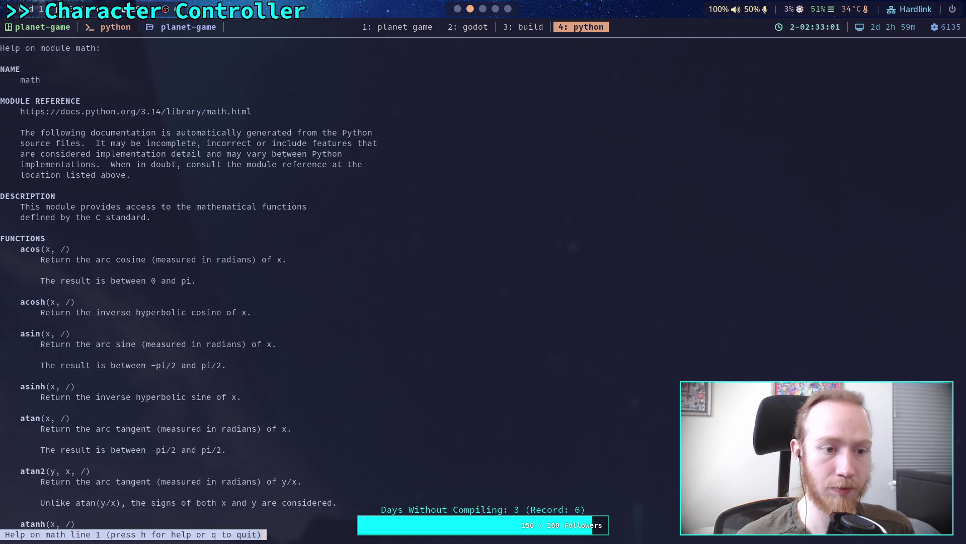
{"action": "scroll", "coordinate": [483, 282], "scroll_direction": "down", "scroll_amount": 4}
{"action": "scroll", "coordinate": [483, 282], "scroll_direction": "down", "scroll_amount": 10}
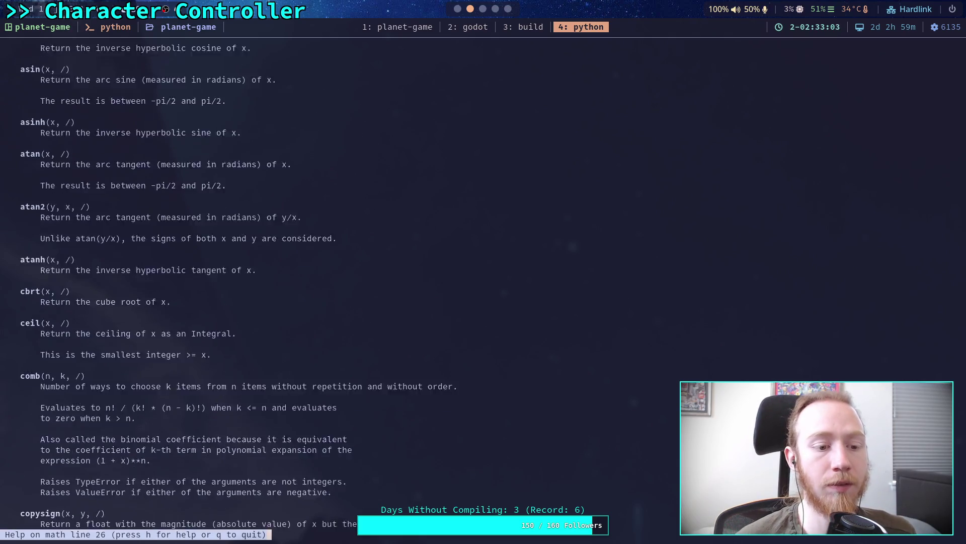
{"action": "scroll", "coordinate": [483, 282], "scroll_direction": "down", "scroll_amount": 7}
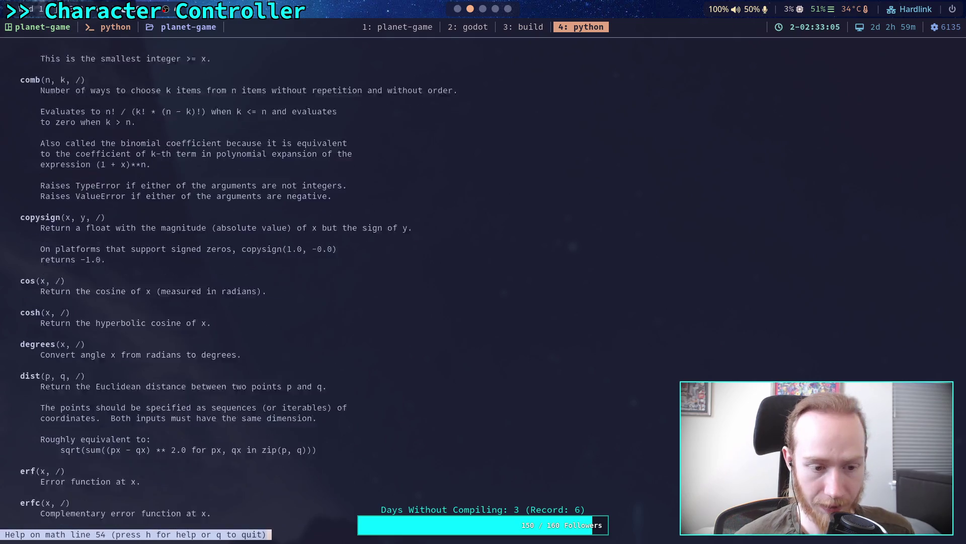
{"action": "scroll", "coordinate": [483, 282], "scroll_direction": "down", "scroll_amount": 2}
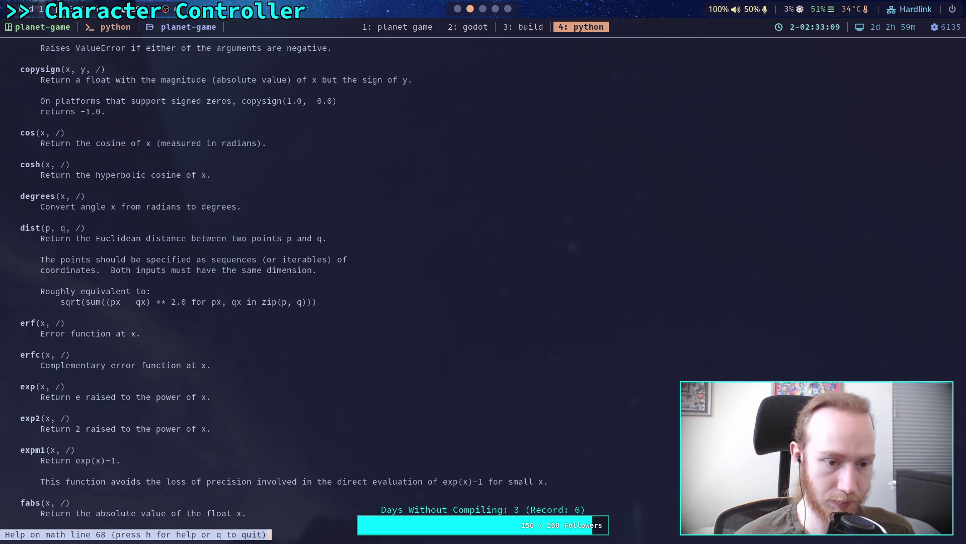
{"action": "scroll", "coordinate": [484, 282], "scroll_direction": "down", "scroll_amount": 5}
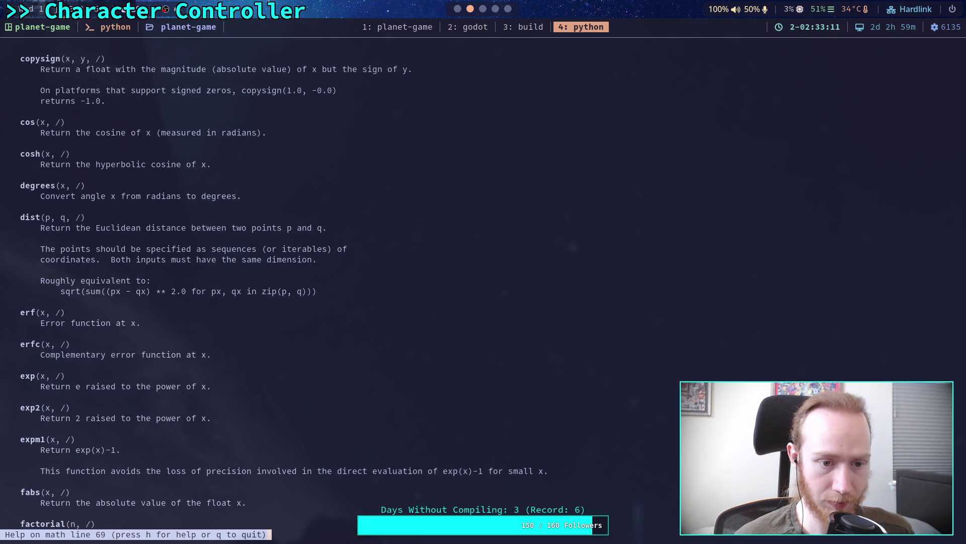
{"action": "scroll", "coordinate": [483, 282], "scroll_direction": "down", "scroll_amount": 12}
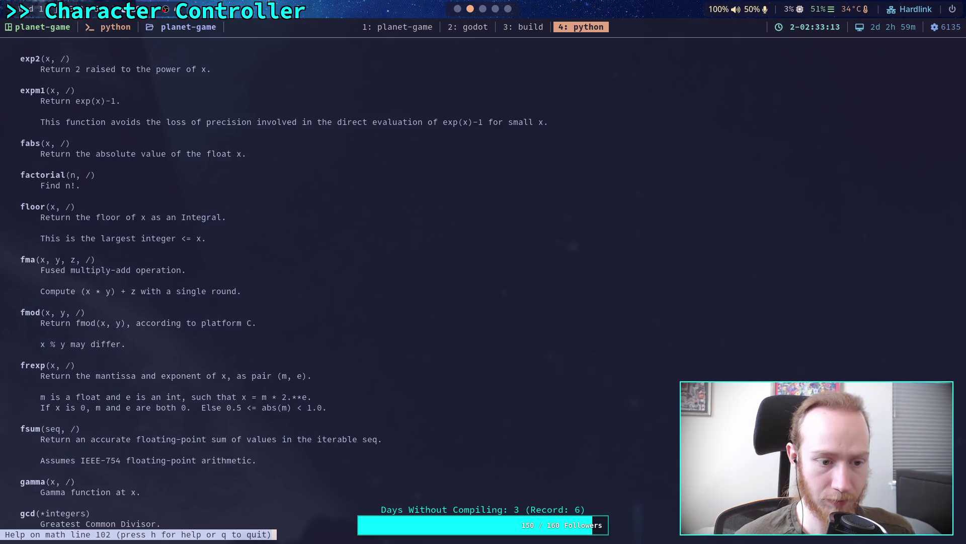
{"action": "scroll", "coordinate": [483, 281], "scroll_direction": "down", "scroll_amount": 11}
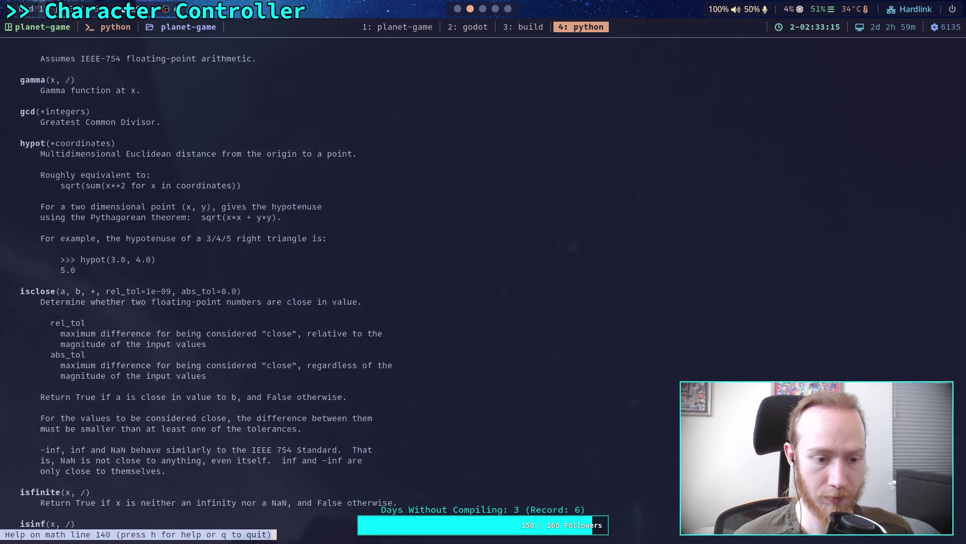
{"action": "scroll", "coordinate": [484, 282], "scroll_direction": "down", "scroll_amount": 8}
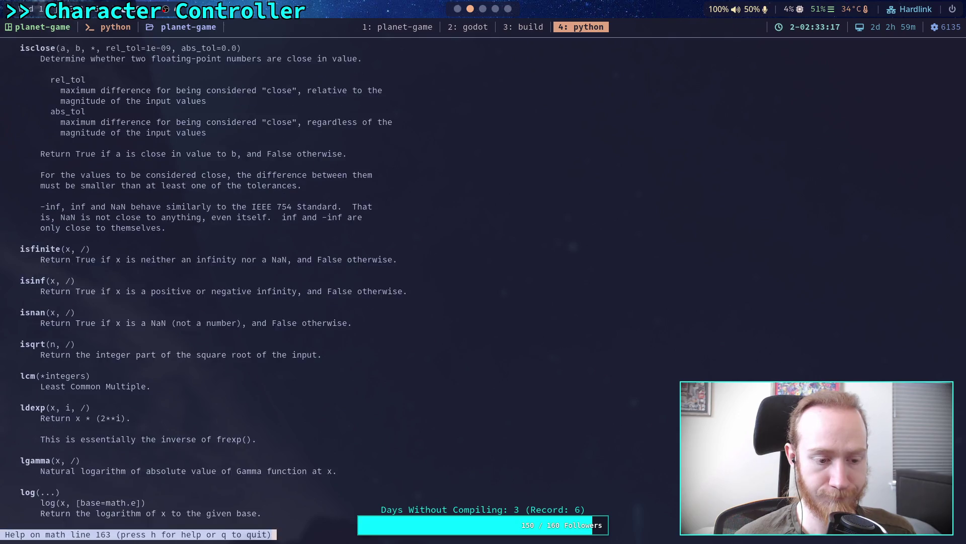
{"action": "scroll", "coordinate": [483, 281], "scroll_direction": "down", "scroll_amount": 3}
- Rewrite the recalled command as math.dist with (0, 0, 0) as first point to get 0.0317
{"action": "key", "text": "q"}
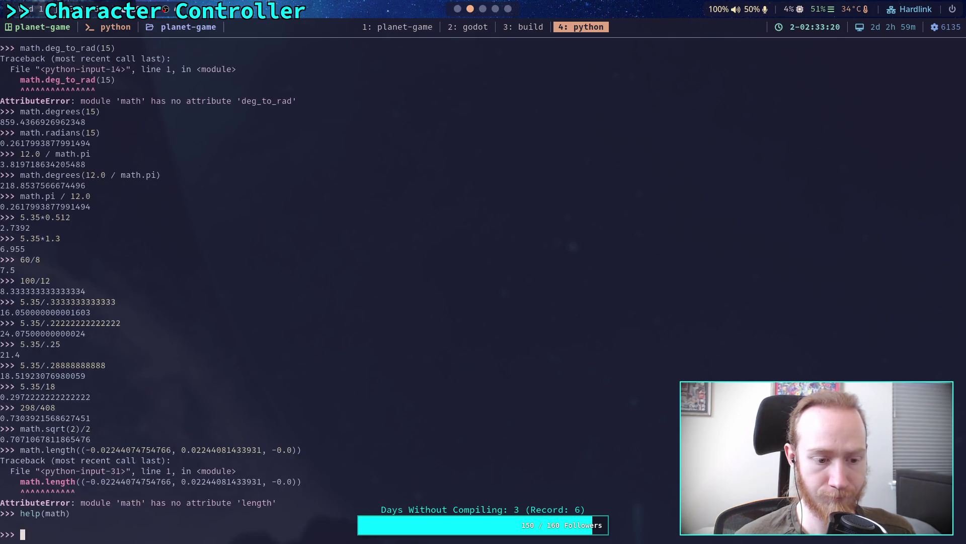
{"action": "key", "text": "Up"}
{"action": "key", "text": "Up"}
{"action": "key", "text": "Left"}
{"action": "key", "text": "Left"}
{"action": "key", "text": "Left"}
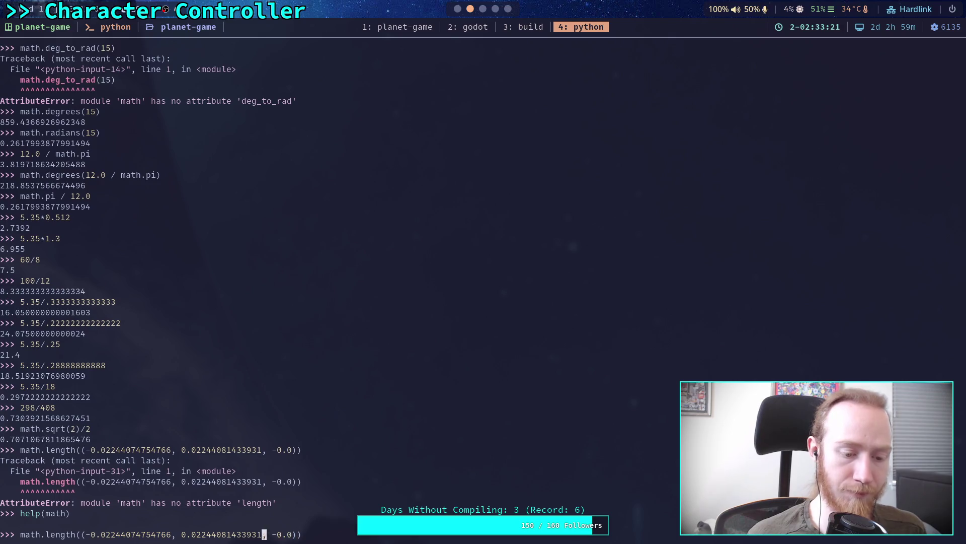
{"action": "key", "text": "Left"}
{"action": "key", "text": "Left"}
{"action": "key", "text": "Left"}
{"action": "key", "text": "BackSpace"}
{"action": "key", "text": "BackSpace"}
{"action": "key", "text": "BackSpace"}
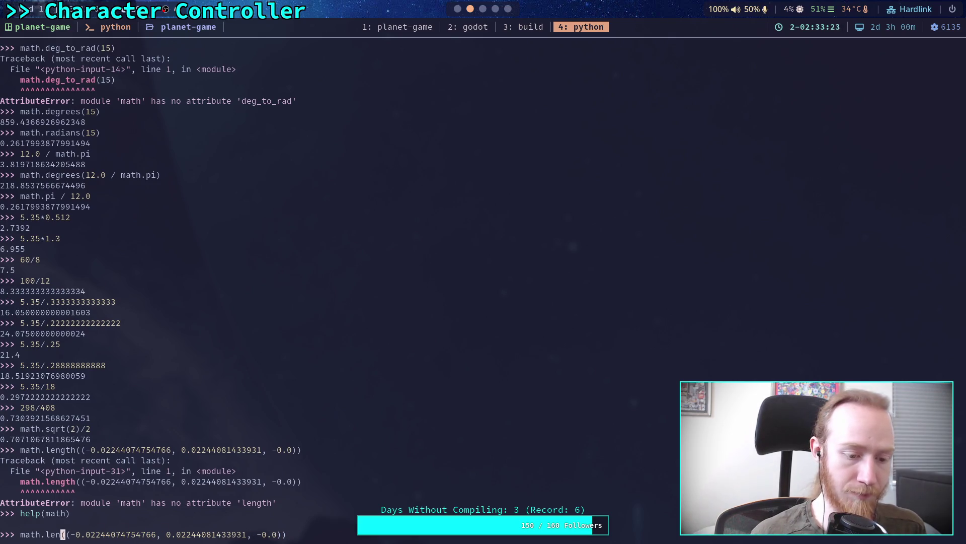
{"action": "type", "text": "distane"}
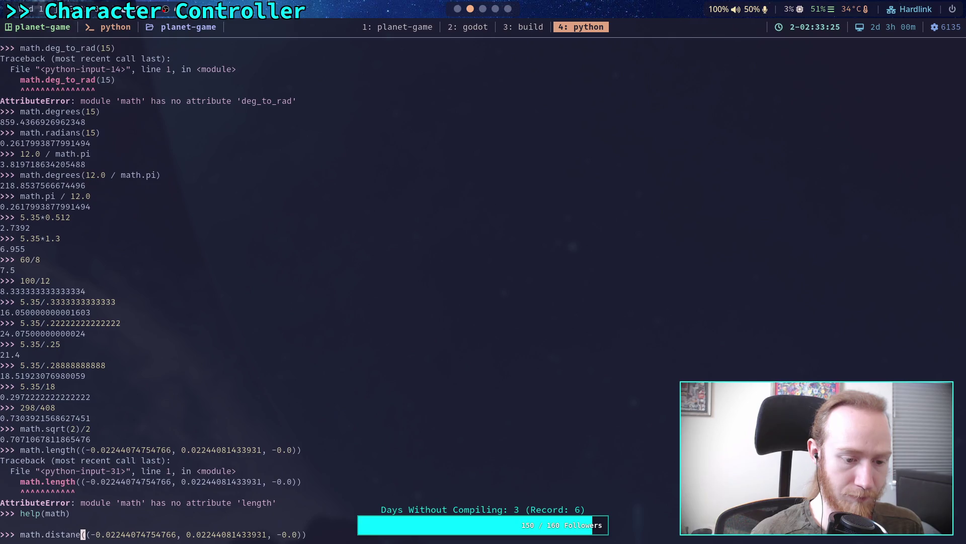
{"action": "key", "text": "Left"}
{"action": "key", "text": "Left"}
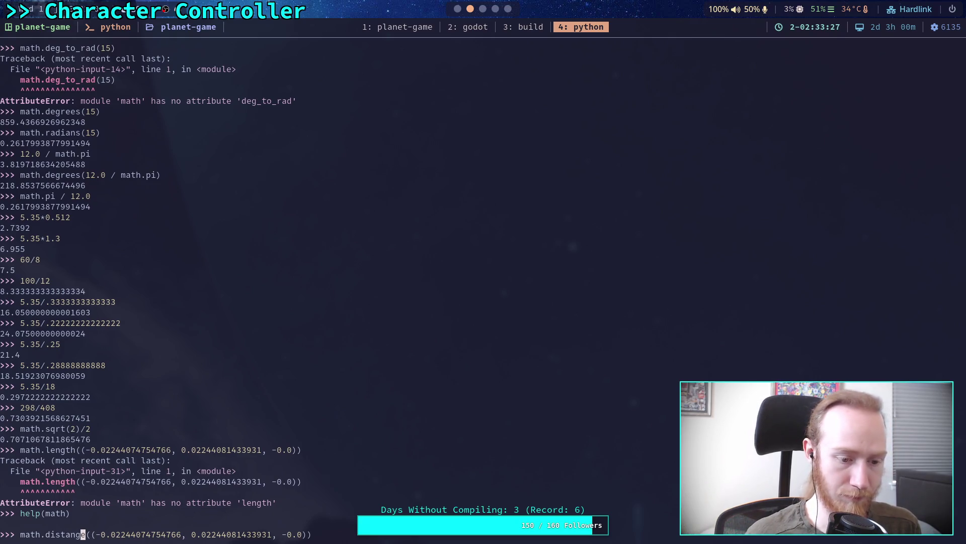
{"action": "type", "text": "c"}
{"action": "key", "text": "Right"}
{"action": "key", "text": "Right"}
{"action": "type", "text": "(0"}
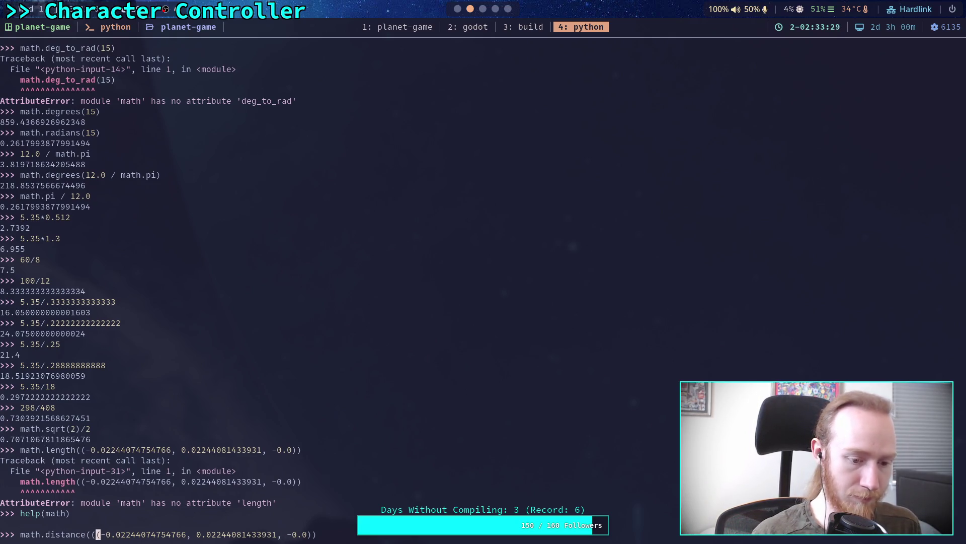
{"action": "type", "text": ", 0, 0),"}
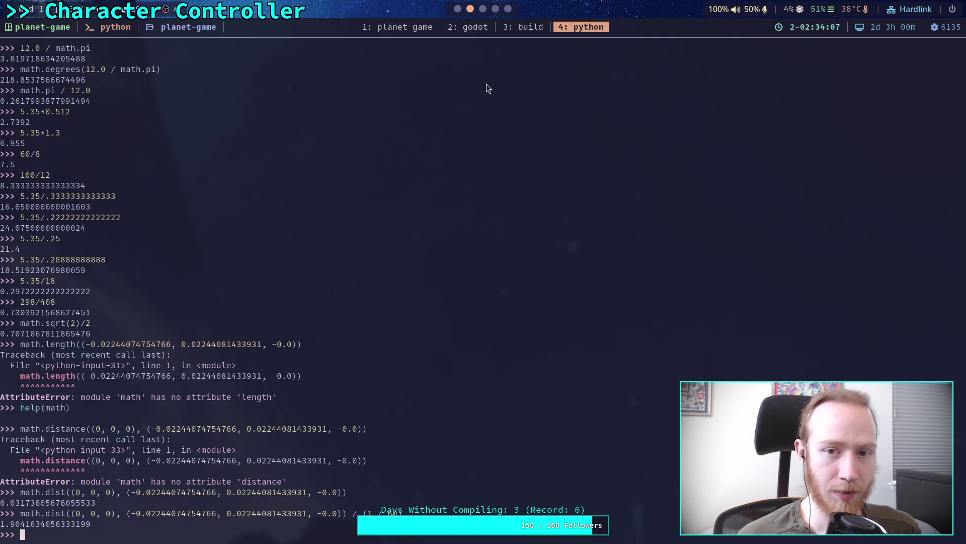
{"action": "left_click", "coordinate": [458, 9]}
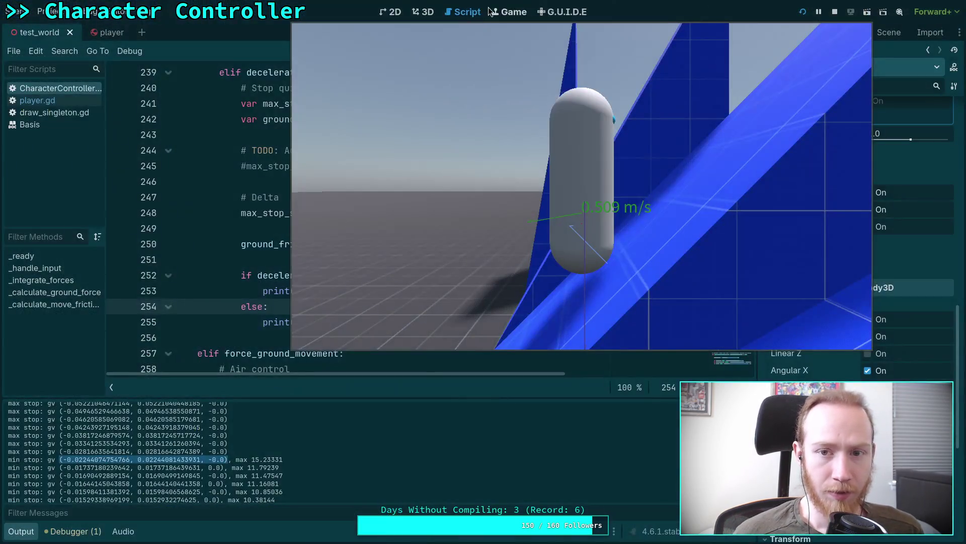
- Stop the game, highlight all max_stop_speed uses on line 241, and go to the Python terminal
{"action": "left_click", "coordinate": [835, 12]}
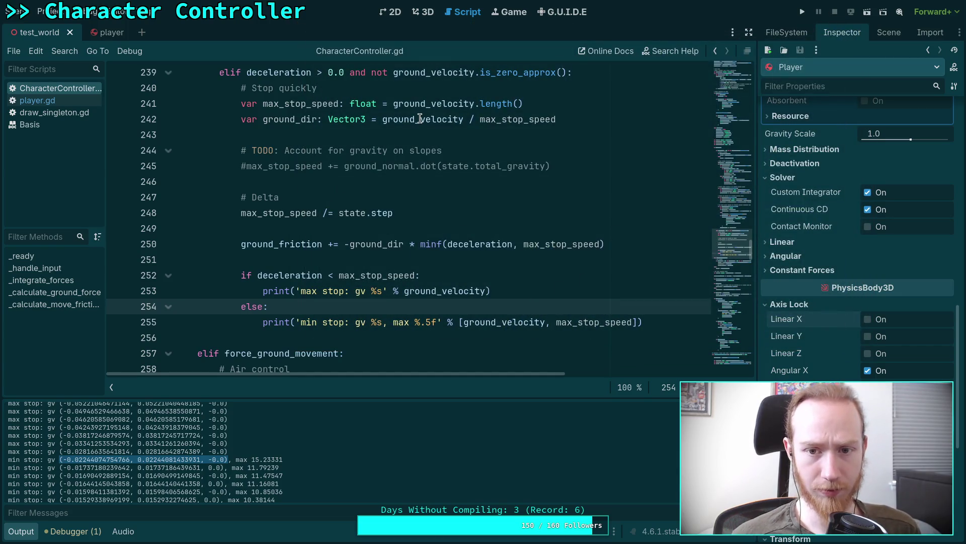
{"action": "mouse_move", "coordinate": [419, 119]}
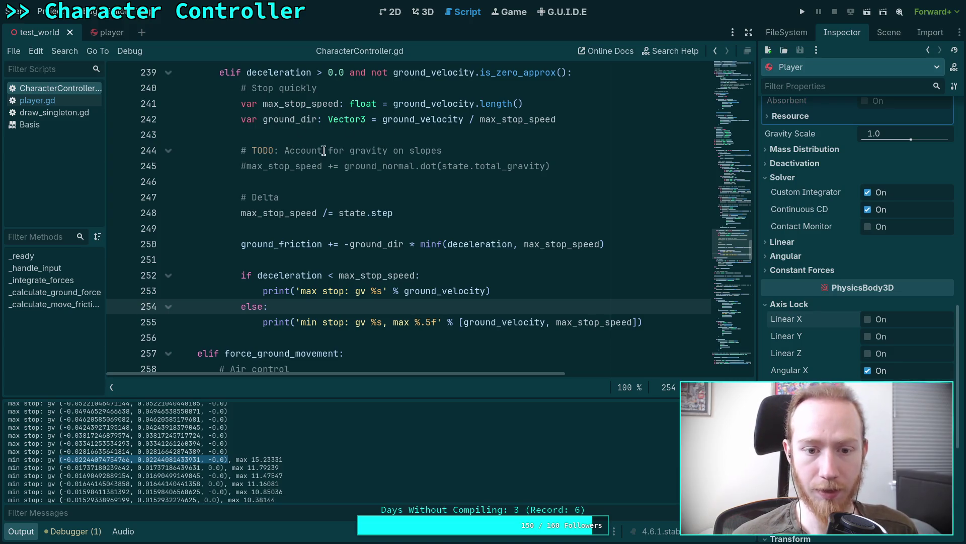
{"action": "double_click", "coordinate": [324, 104]}
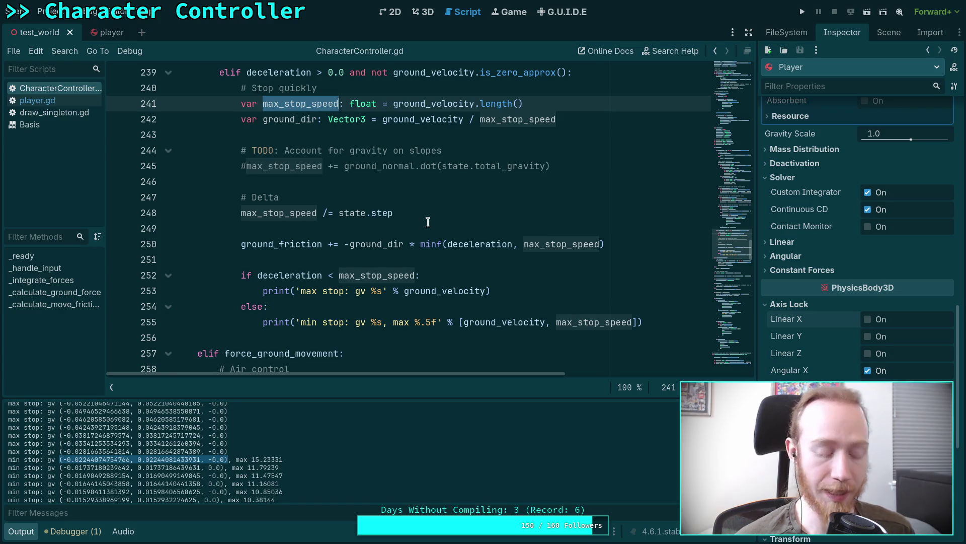
{"action": "key", "text": "super+1"}
{"action": "key", "text": "super+3"}
{"action": "key", "text": "super+4"}
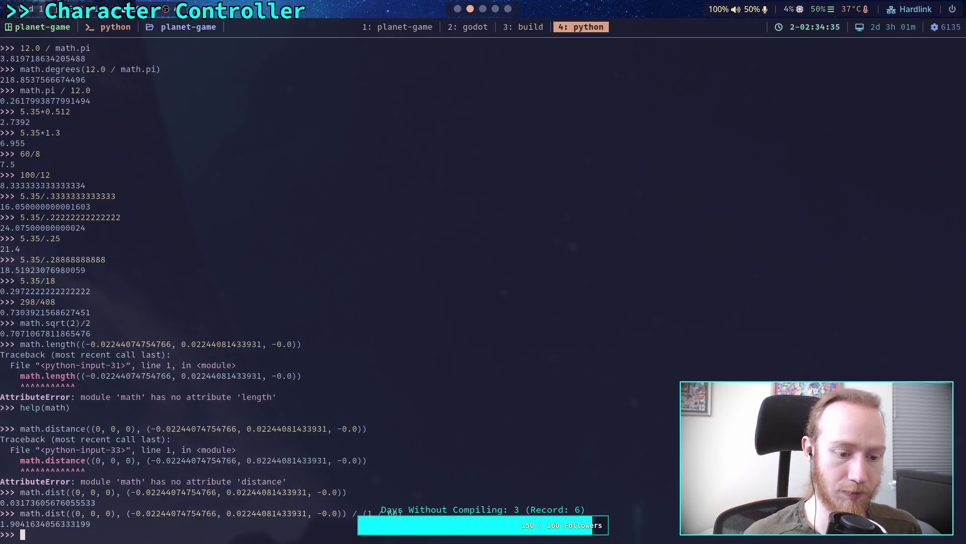
- Append * 8 to the recalled math.dist calculation, getting 15.233307245066559, and return to Godot
{"action": "key", "text": "Up"}
{"action": "key", "text": "Left"}
{"action": "key", "text": "Left"}
{"action": "key", "text": "Left"}
{"action": "key", "text": "Right"}
{"action": "key", "text": "Right"}
{"action": "key", "text": "Right"}
{"action": "key", "text": "Right"}
{"action": "type", "text": "* 8"}
{"action": "key", "text": "Return"}
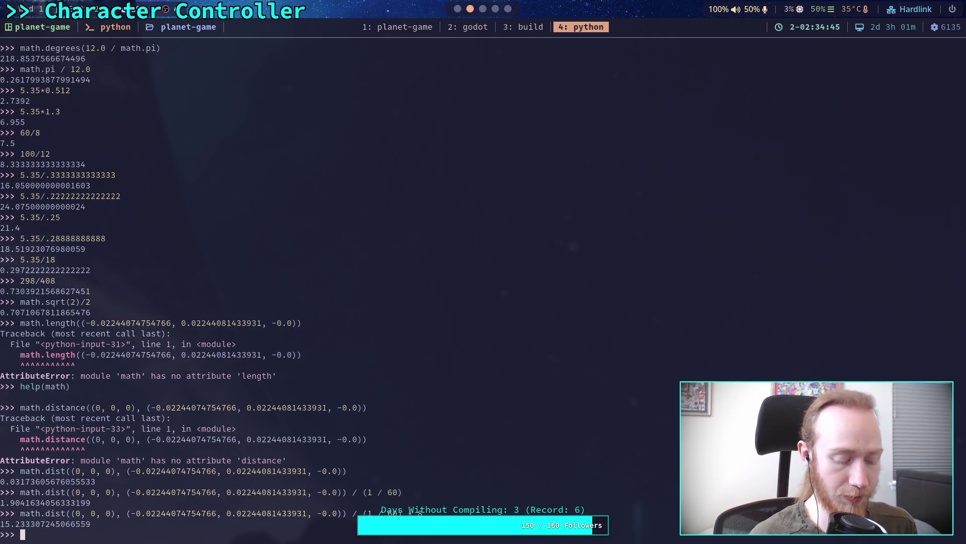
{"action": "key", "text": "super+2"}
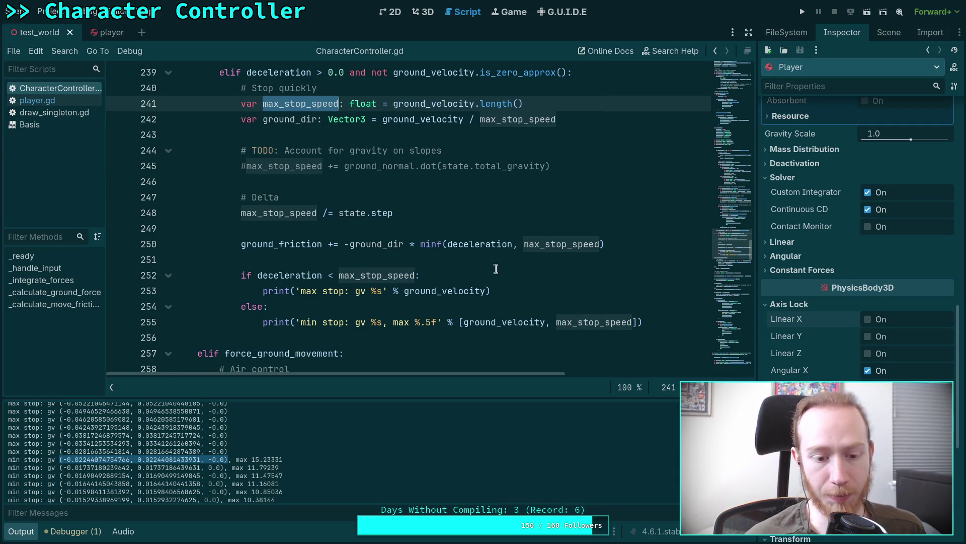
{"action": "scroll", "coordinate": [493, 304], "scroll_direction": "down", "scroll_amount": 1}
{"action": "scroll", "coordinate": [488, 300], "scroll_direction": "up", "scroll_amount": 2}
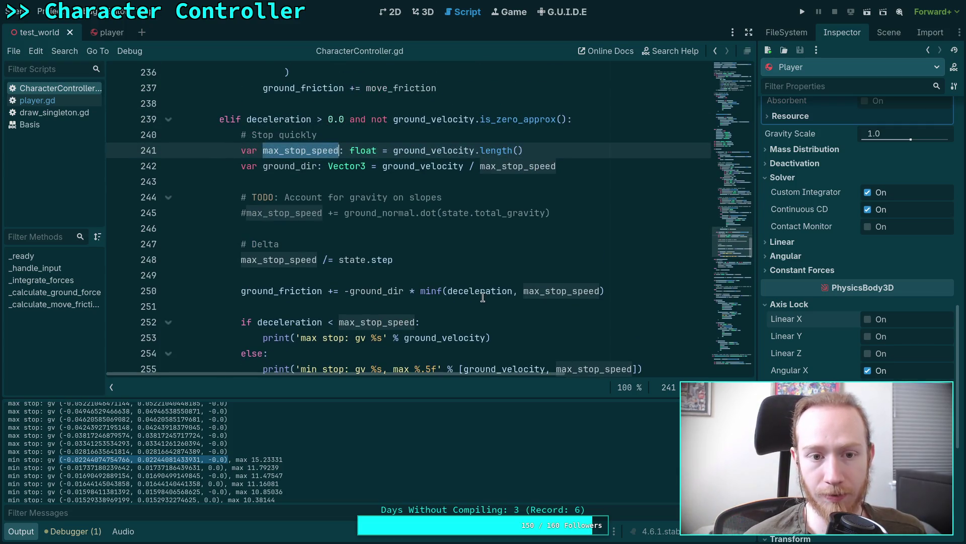
{"action": "scroll", "coordinate": [467, 291], "scroll_direction": "down", "scroll_amount": 1}
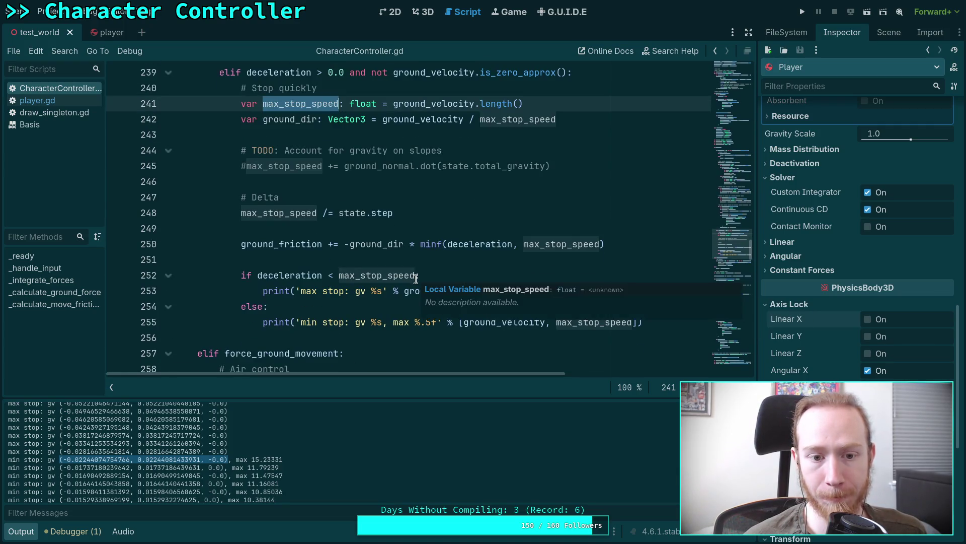
{"action": "scroll", "coordinate": [423, 272], "scroll_direction": "up", "scroll_amount": 9}
{"action": "scroll", "coordinate": [408, 262], "scroll_direction": "down", "scroll_amount": 10}
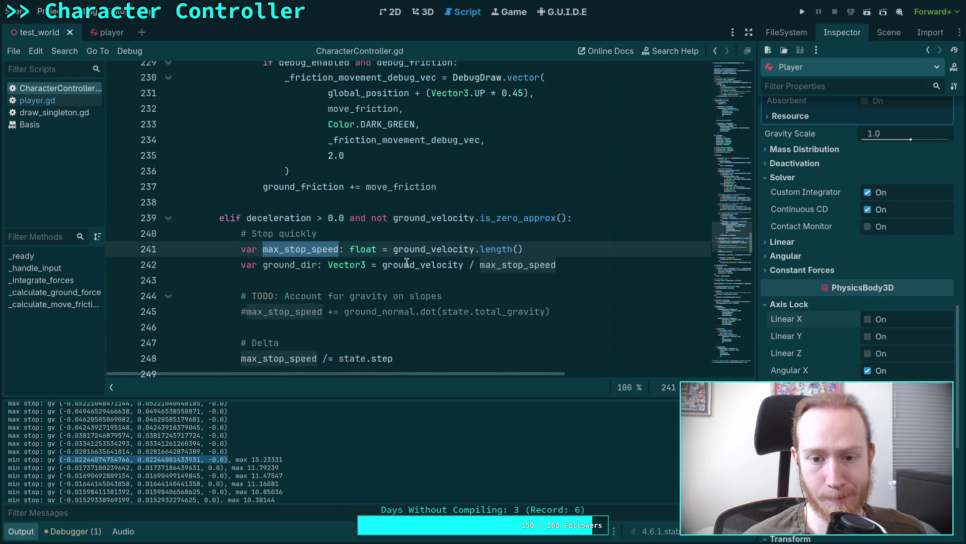
{"action": "scroll", "coordinate": [417, 260], "scroll_direction": "down", "scroll_amount": 3}
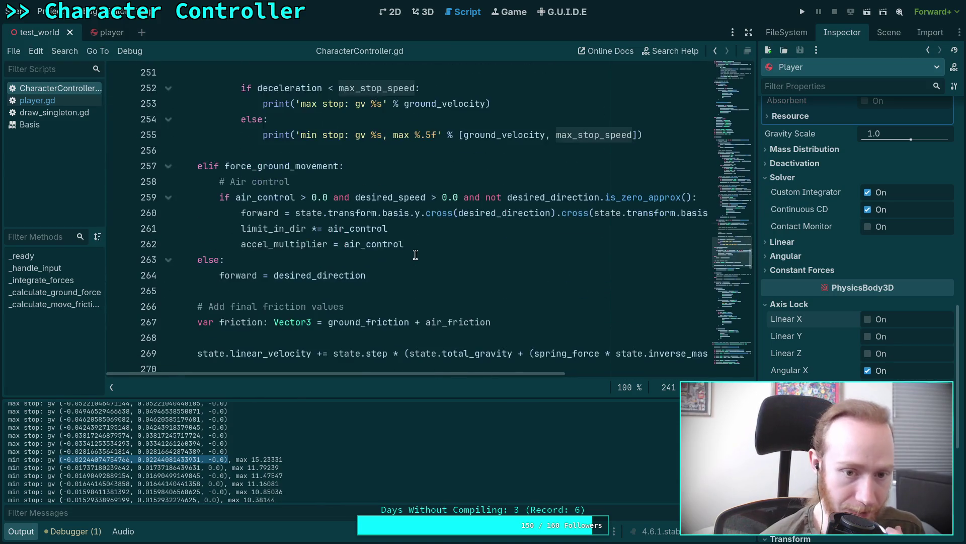
{"action": "scroll", "coordinate": [415, 256], "scroll_direction": "down", "scroll_amount": 2}
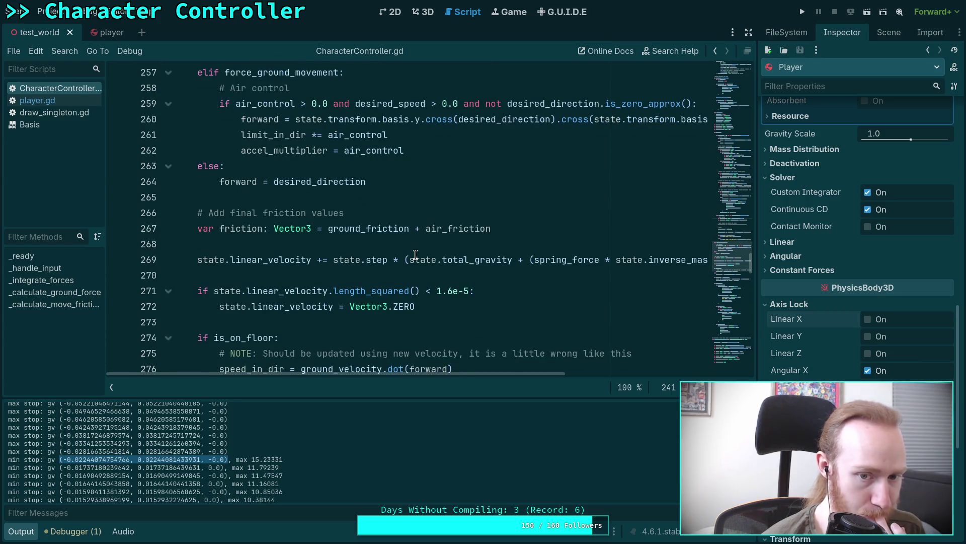
{"action": "scroll", "coordinate": [398, 264], "scroll_direction": "up", "scroll_amount": 2}
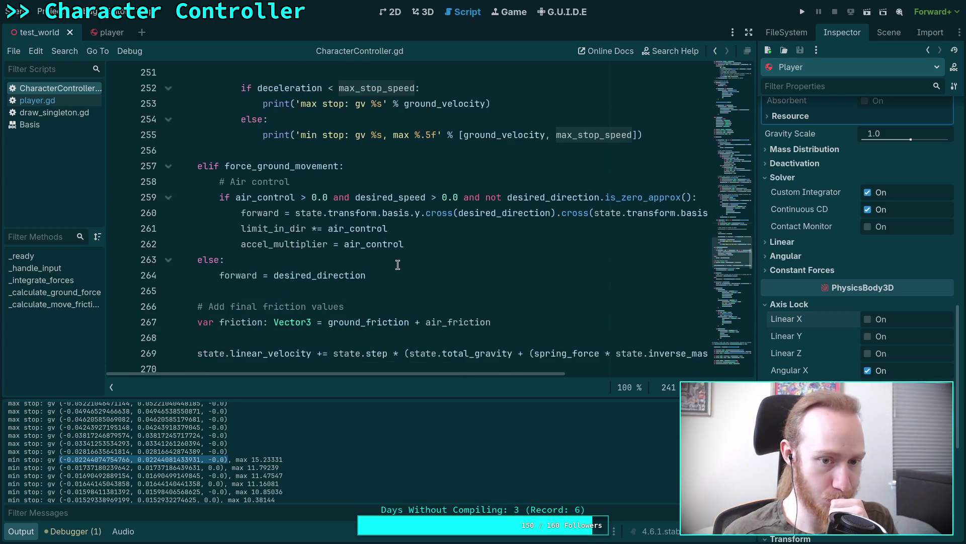
{"action": "scroll", "coordinate": [398, 264], "scroll_direction": "up", "scroll_amount": 1}
{"action": "scroll", "coordinate": [397, 264], "scroll_direction": "down", "scroll_amount": 1}
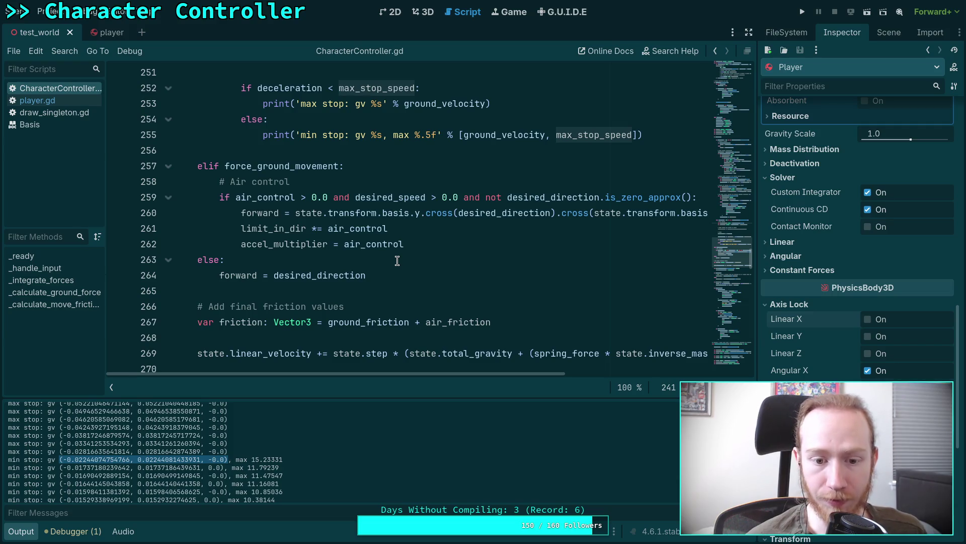
{"action": "scroll", "coordinate": [398, 261], "scroll_direction": "up", "scroll_amount": 4}
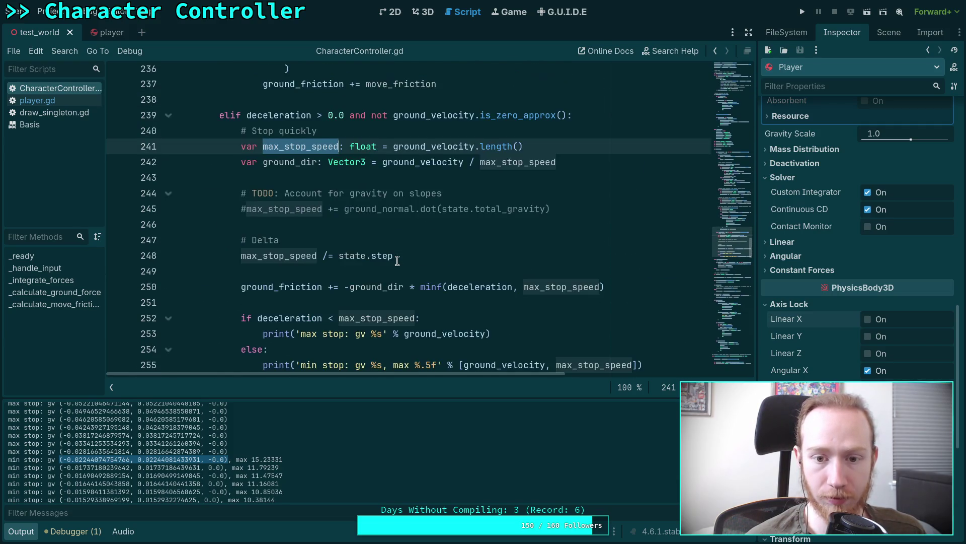
{"action": "scroll", "coordinate": [612, 262], "scroll_direction": "down", "scroll_amount": 1}
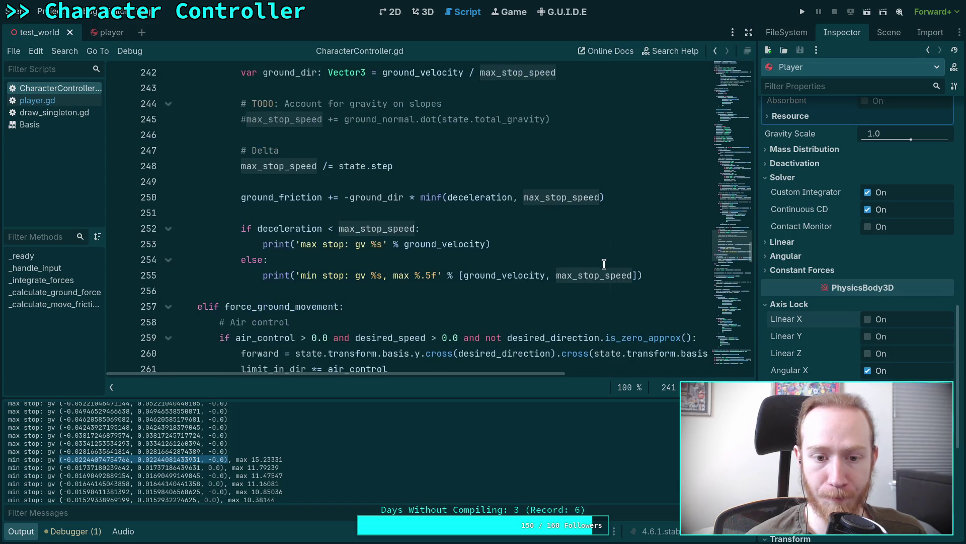
{"action": "left_click", "coordinate": [387, 277]}
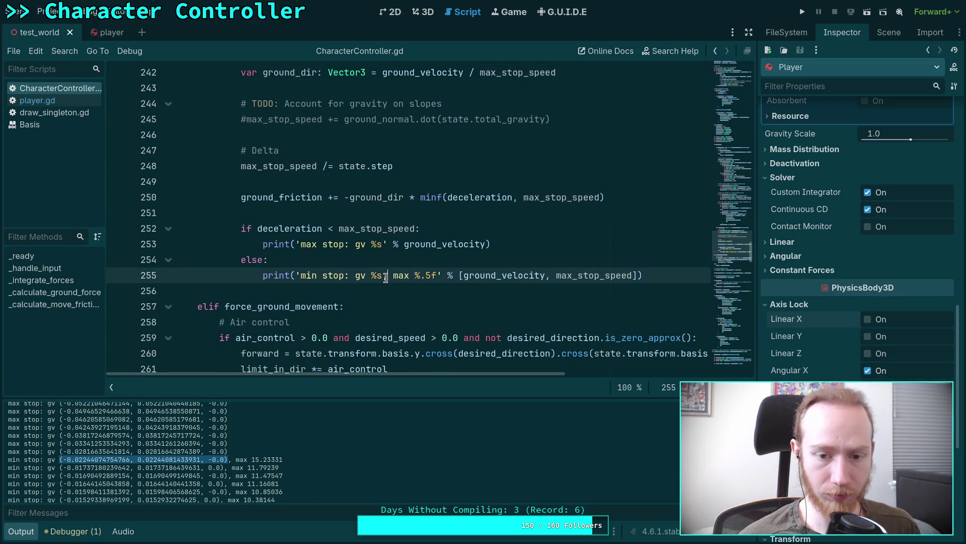
- Add 'lv %s' and 'sf %s' fields to the min-stop print's format string
{"action": "type", "text": "linear"}
{"action": "key", "text": "BackSpace"}
{"action": "key", "text": "BackSpace"}
{"action": "key", "text": "BackSpace"}
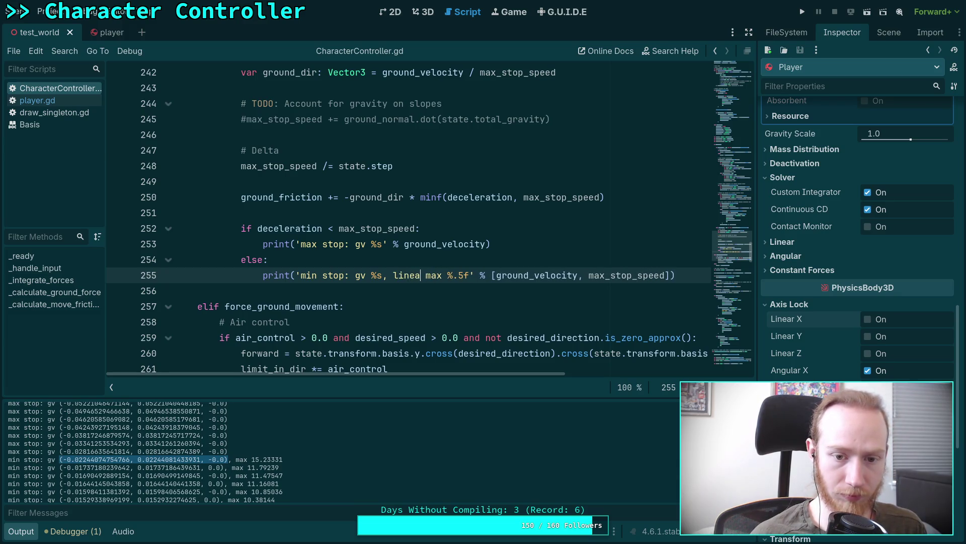
{"action": "type", "text": "lv"}
{"action": "type", "text": " %"}
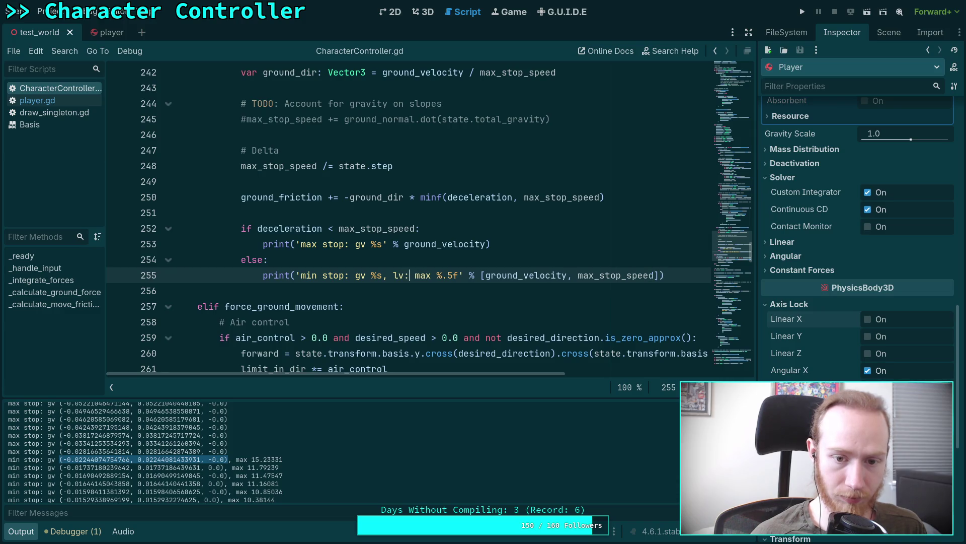
{"action": "type", "text": "s"}
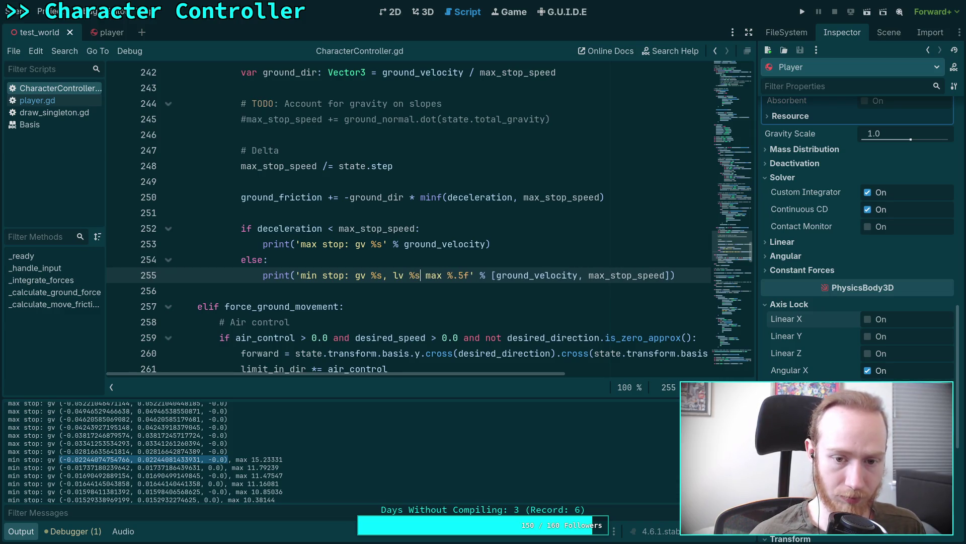
{"action": "type", "text": ","}
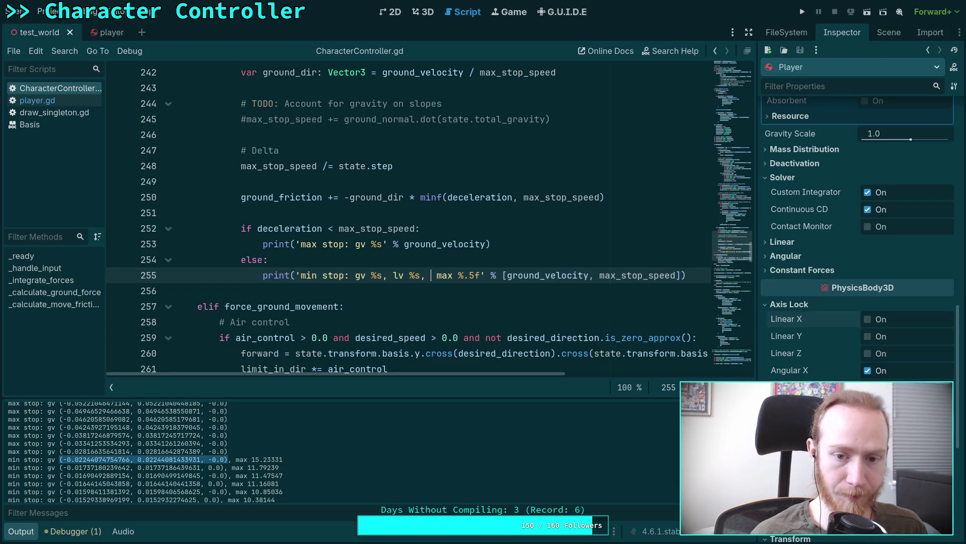
{"action": "key", "text": "BackSpace"}
{"action": "type", "text": "spring"}
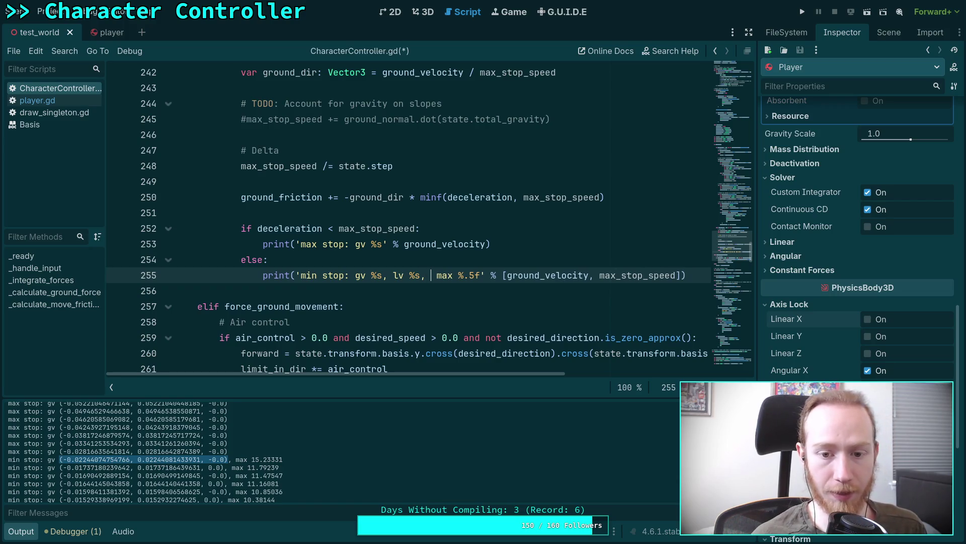
{"action": "key", "text": "BackSpace"}
{"action": "key", "text": "BackSpace"}
{"action": "key", "text": "BackSpace"}
{"action": "type", "text": "y"}
{"action": "key", "text": "BackSpace"}
{"action": "type", "text": "f:"}
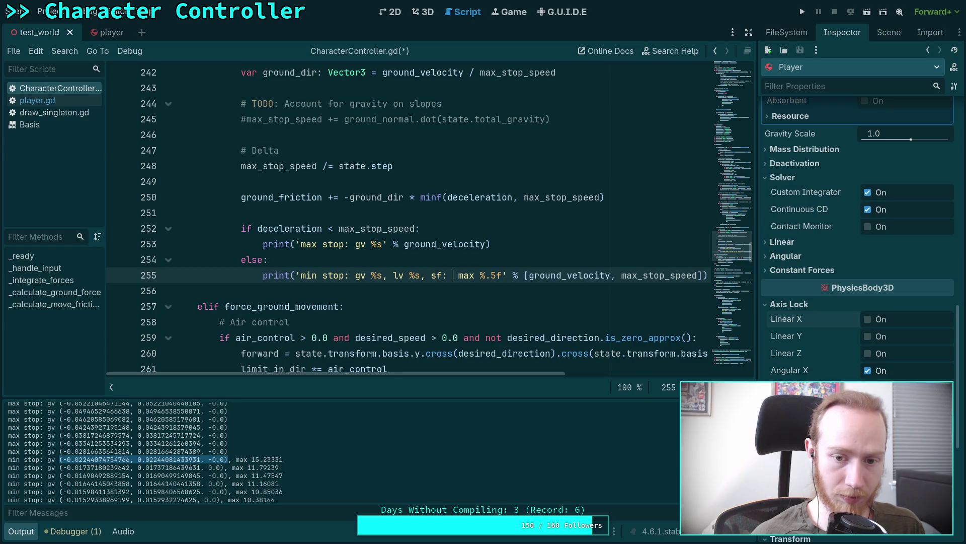
{"action": "key", "text": "BackSpace"}
{"action": "key", "text": "BackSpace"}
{"action": "type", "text": "%"}
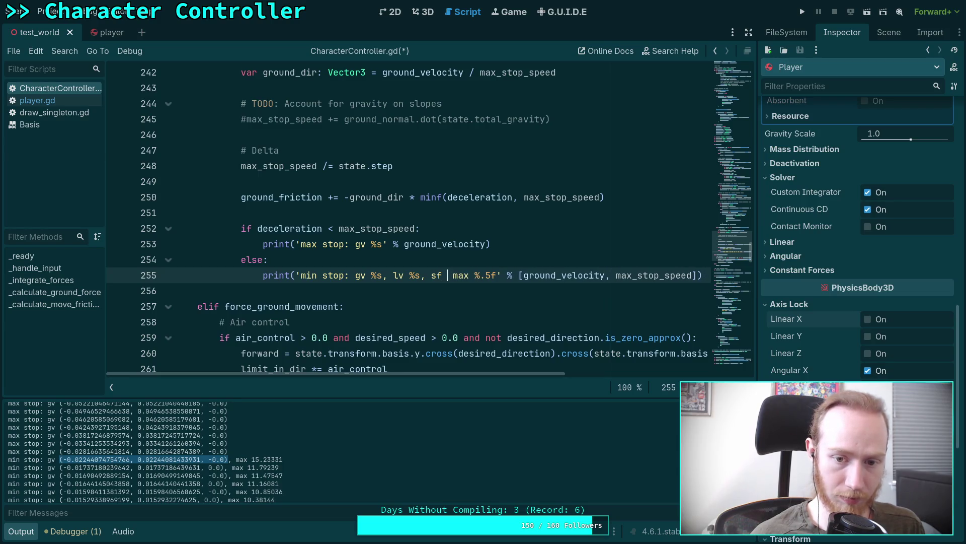
{"action": "type", "text": "s,"}
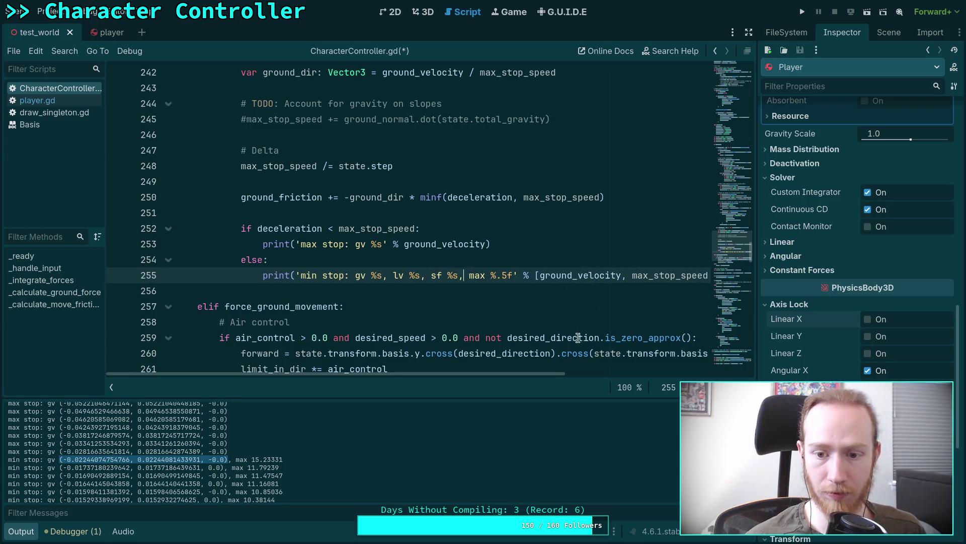
- Remove the stray commas and spaces between the gv, lv, sf and max fields
{"action": "scroll", "coordinate": [539, 376], "scroll_direction": "right", "scroll_amount": 3}
{"action": "left_click", "coordinate": [270, 275]}
{"action": "key", "text": "BackSpace"}
{"action": "key", "text": "BackSpace"}
{"action": "left_click", "coordinate": [233, 276]}
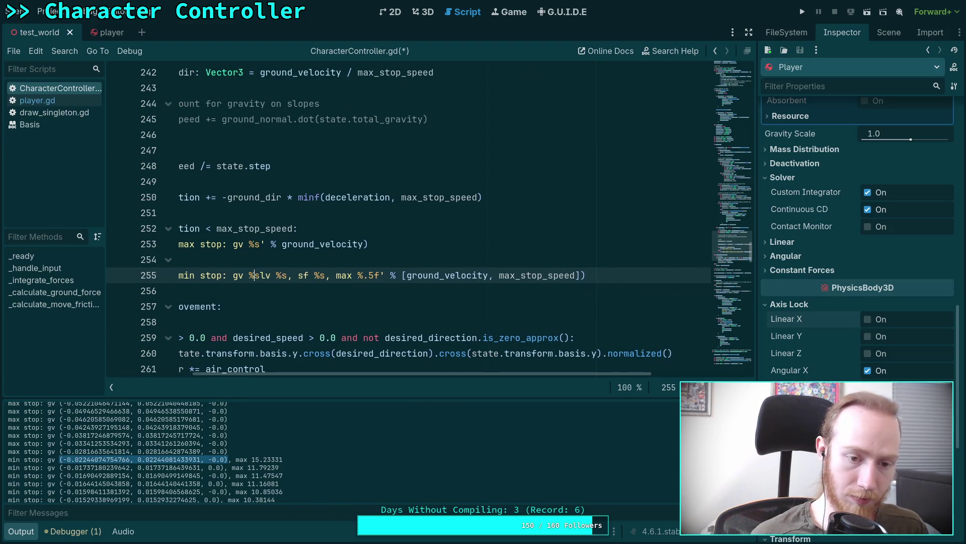
{"action": "key", "text": "BackSpace"}
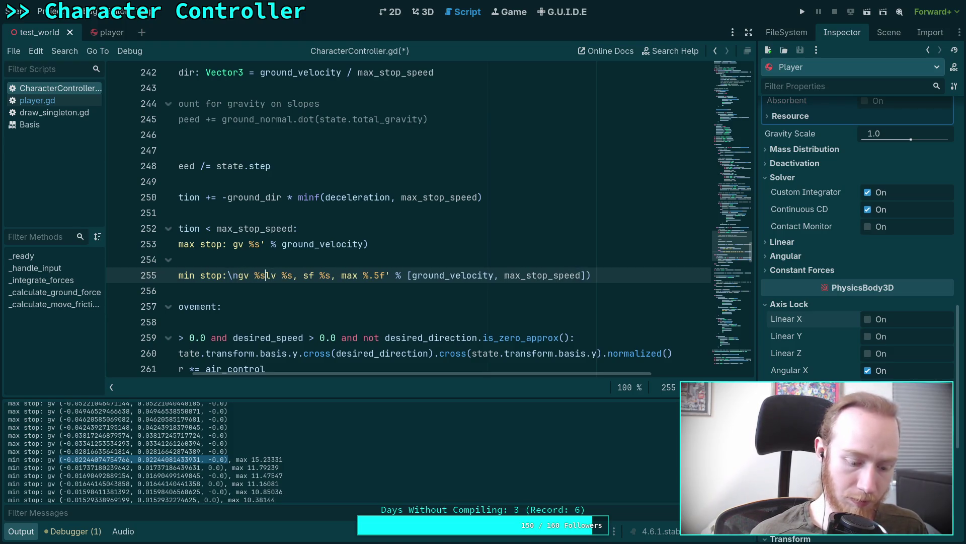
{"action": "key", "text": "BackSpace"}
{"action": "key", "text": "BackSpace"}
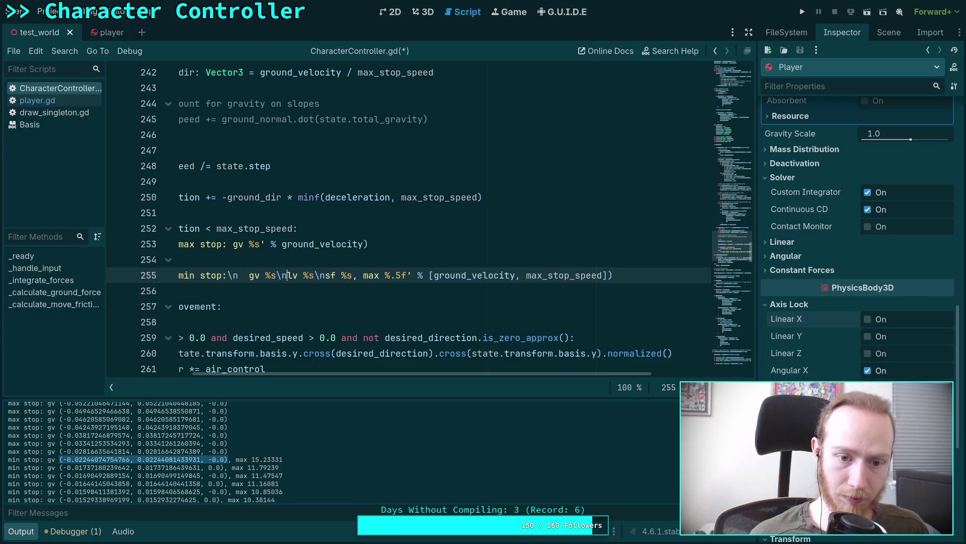
{"action": "left_click", "coordinate": [336, 275]}
{"action": "left_click", "coordinate": [385, 275]}
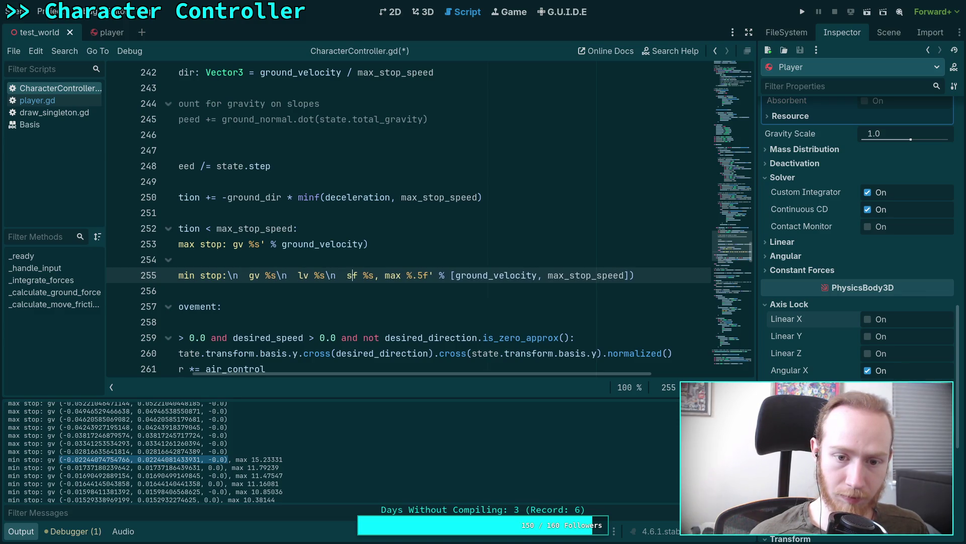
{"action": "key", "text": "BackSpace"}
{"action": "key", "text": "BackSpace"}
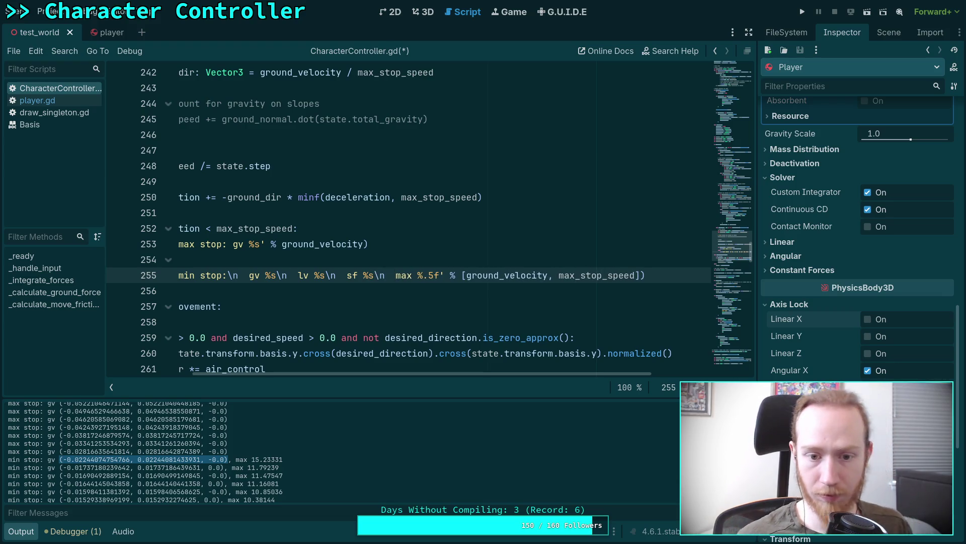
- Split the print call so the format string, arguments and closing brackets sit on separate lines
{"action": "scroll", "coordinate": [226, 275], "scroll_direction": "left", "scroll_amount": 2}
{"action": "left_click", "coordinate": [225, 275]}
{"action": "key", "text": "Return"}
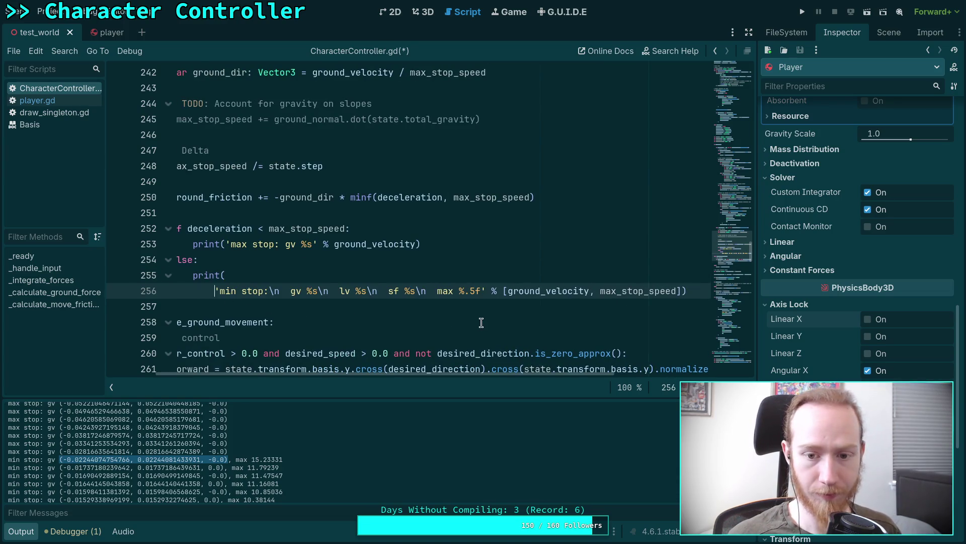
{"action": "key", "text": "Tab"}
{"action": "left_click", "coordinate": [529, 290]}
{"action": "key", "text": "Return"}
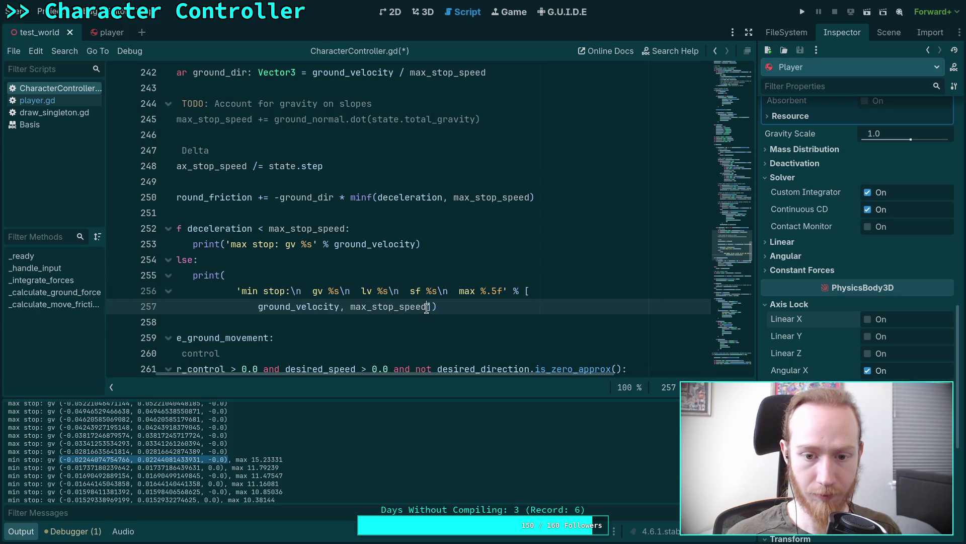
{"action": "key", "text": "Return"}
{"action": "left_click", "coordinate": [351, 307]}
{"action": "key", "text": "BackSpace"}
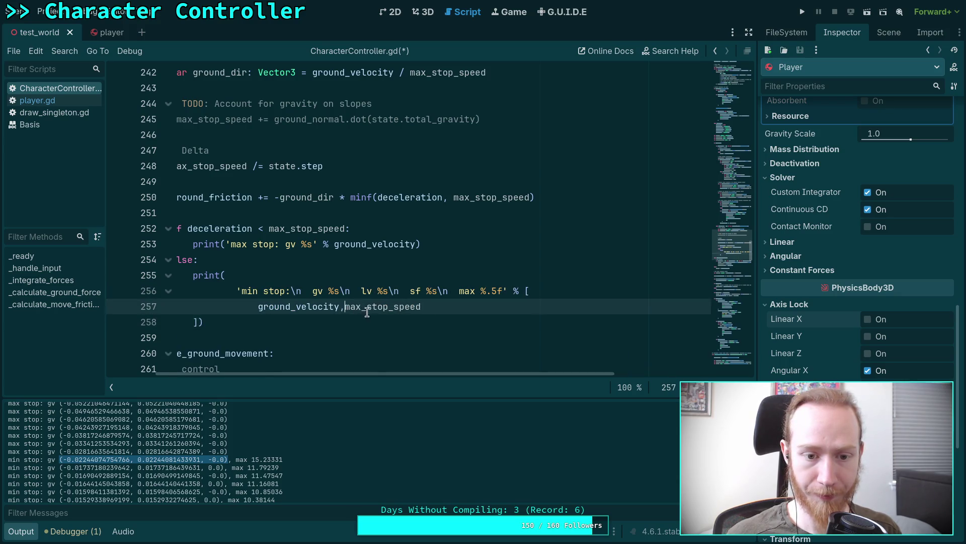
{"action": "key", "text": "Return"}
{"action": "key", "text": "Return"}
{"action": "key", "text": "Up"}
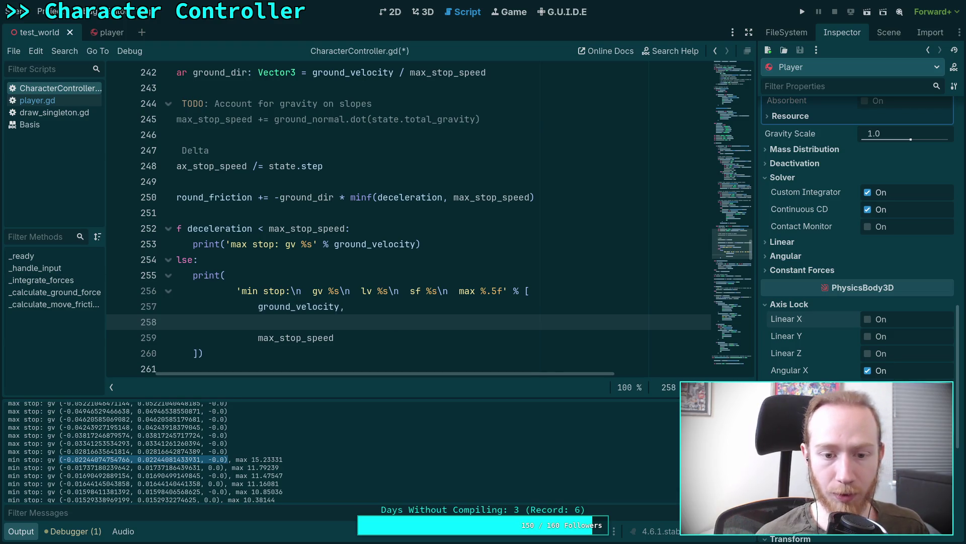
- Add state.linear_velocity and spring_force * state.inverse_mass as printed arguments, one per line
{"action": "type", "text": "l"}
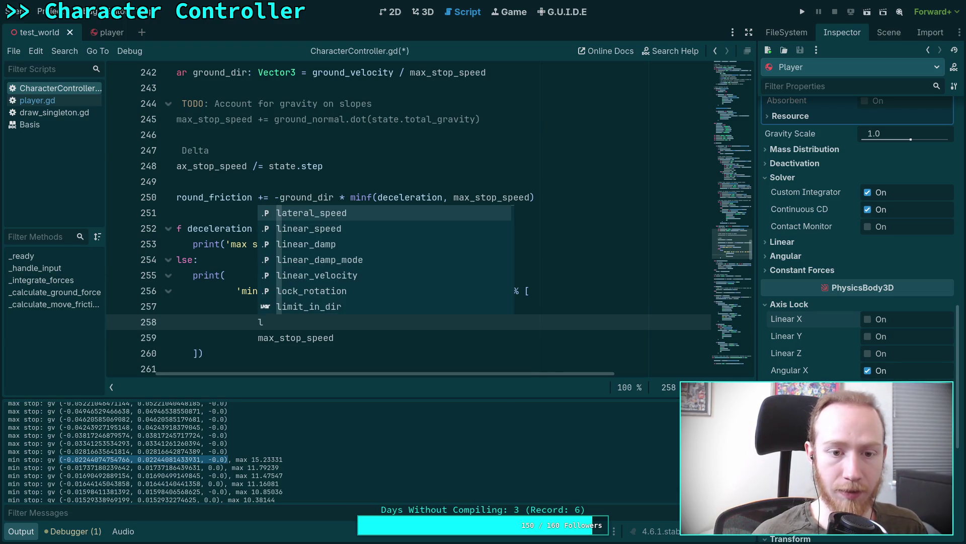
{"action": "key", "text": "BackSpace"}
{"action": "type", "text": "state.lin"}
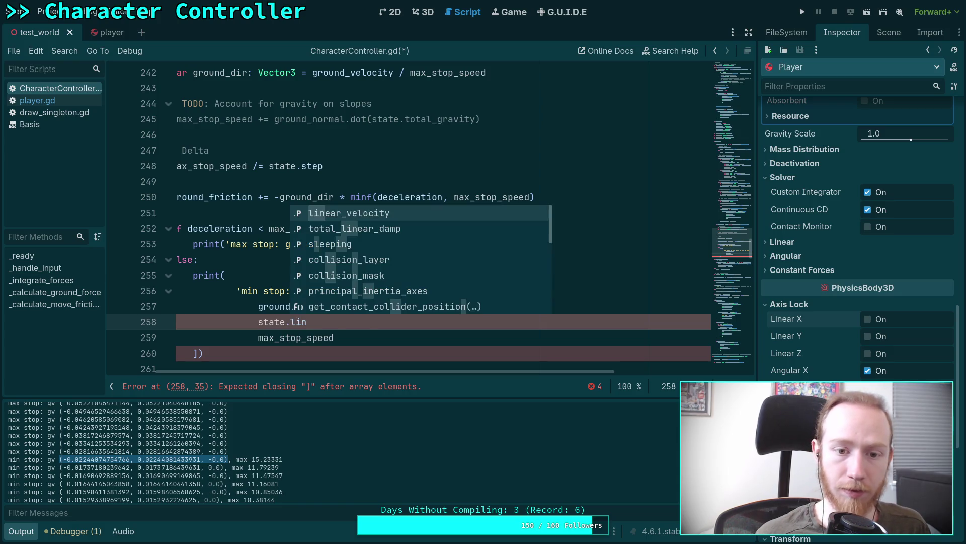
{"action": "key", "text": "Return"}
{"action": "type", "text": ",acceleration"}
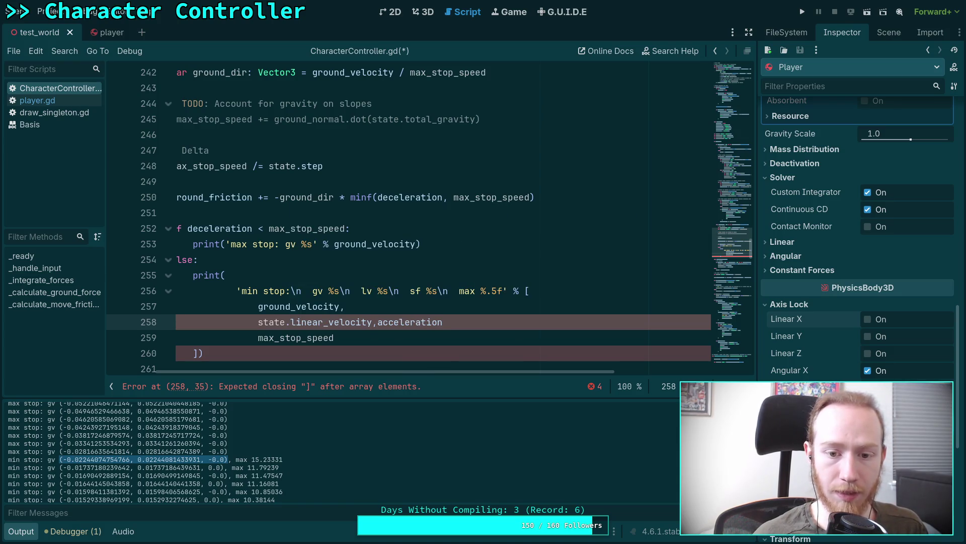
{"action": "key", "text": "ctrl+BackSpace"}
{"action": "key", "text": "Return"}
{"action": "type", "text": "s"}
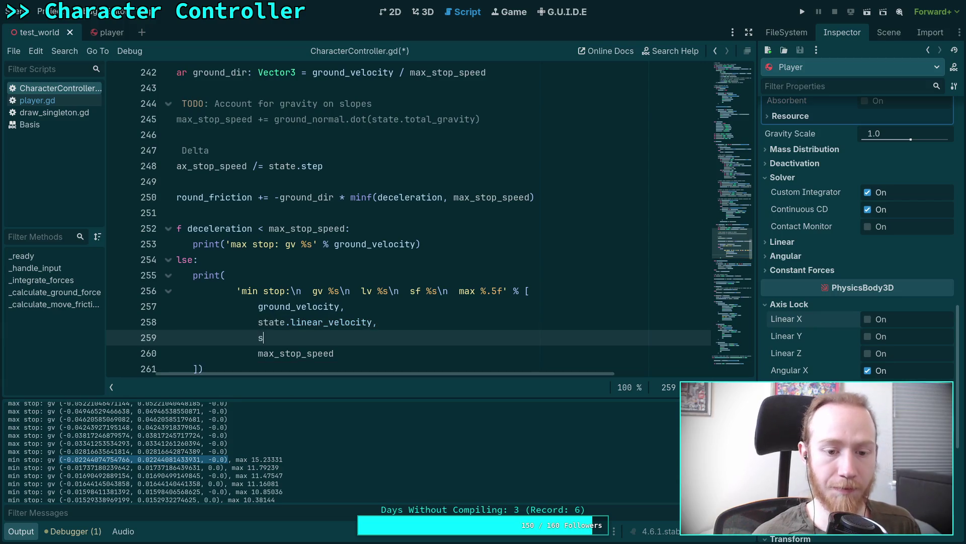
{"action": "type", "text": "pr"}
{"action": "key", "text": "Down"}
{"action": "key", "text": "Return"}
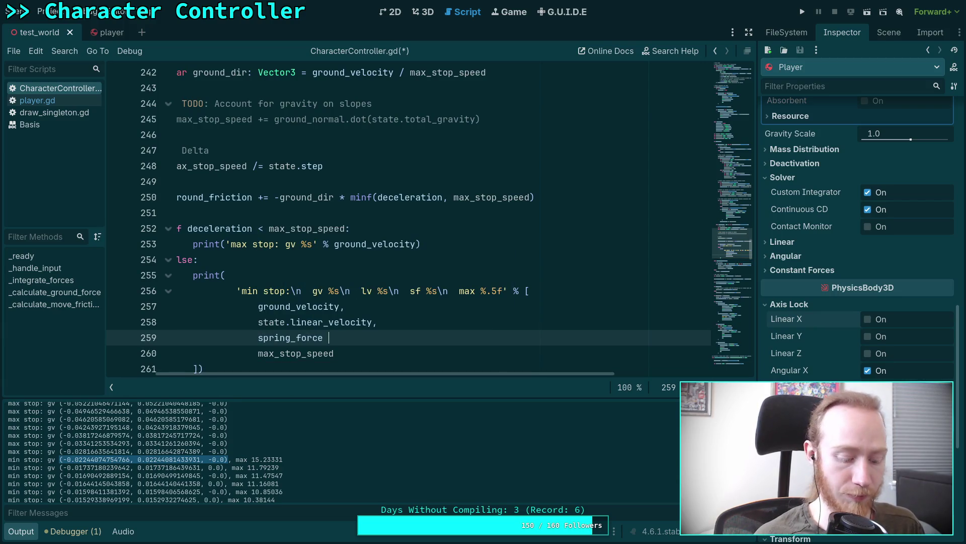
{"action": "type", "text": "* iv"}
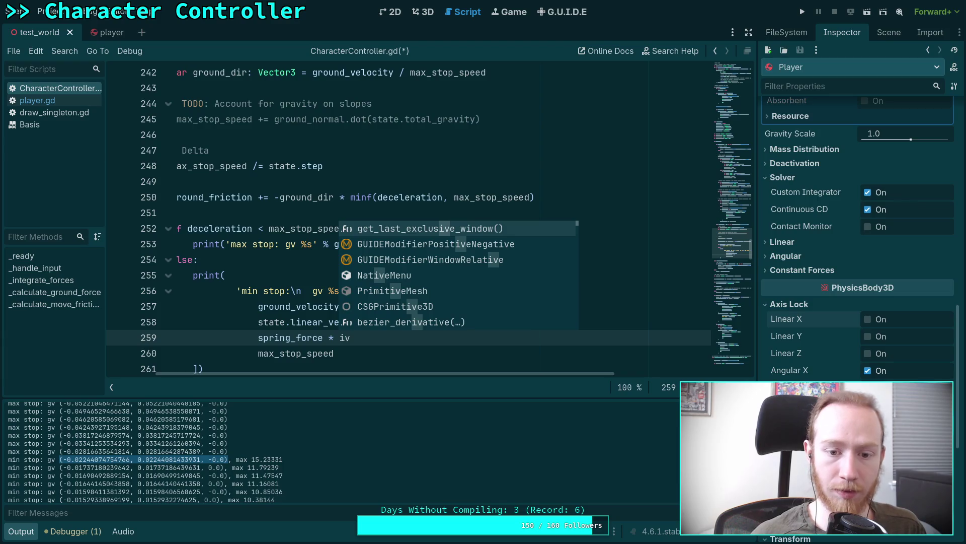
{"action": "key", "text": "BackSpace"}
{"action": "key", "text": "BackSpace"}
{"action": "type", "text": "state."}
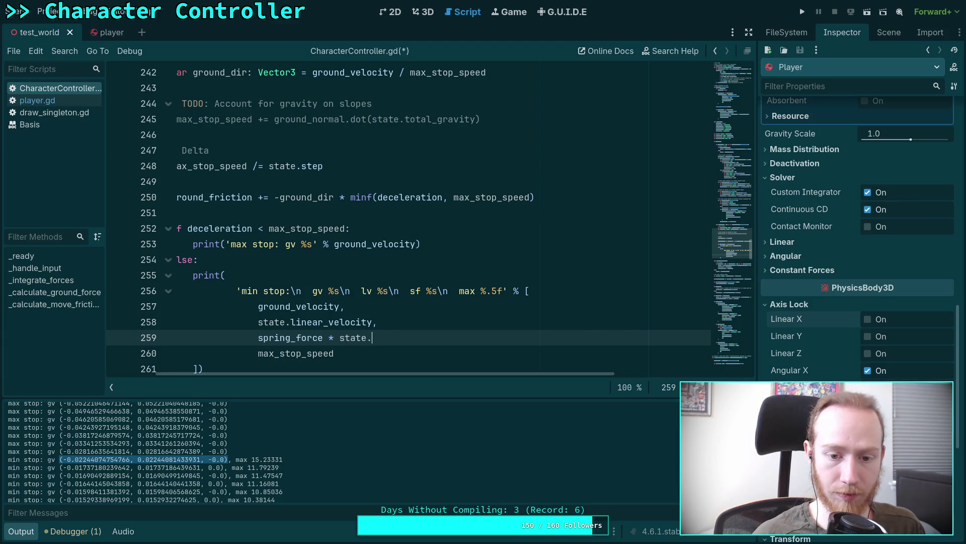
{"action": "type", "text": "inv"}
{"action": "key", "text": "Down"}
{"action": "key", "text": "Down"}
{"action": "key", "text": "Return"}
- Save CharacterController.gd and run the project to test the expanded print
{"action": "key", "text": "ctrl+s"}
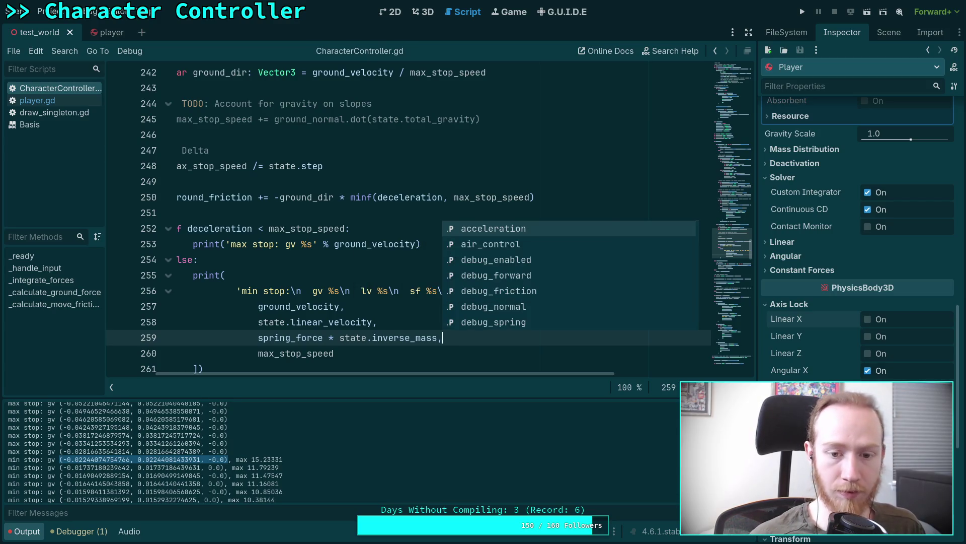
{"action": "left_click", "coordinate": [551, 259]}
{"action": "scroll", "coordinate": [552, 220], "scroll_direction": "down", "scroll_amount": 1}
{"action": "key", "text": "F5"}
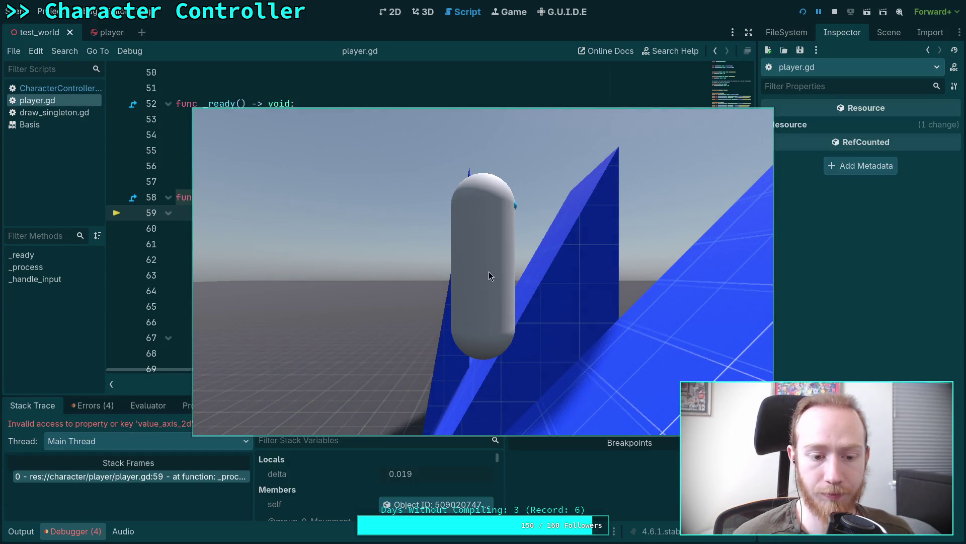
- Stop the halted run and review the errors it reported
{"action": "key", "text": "F8"}
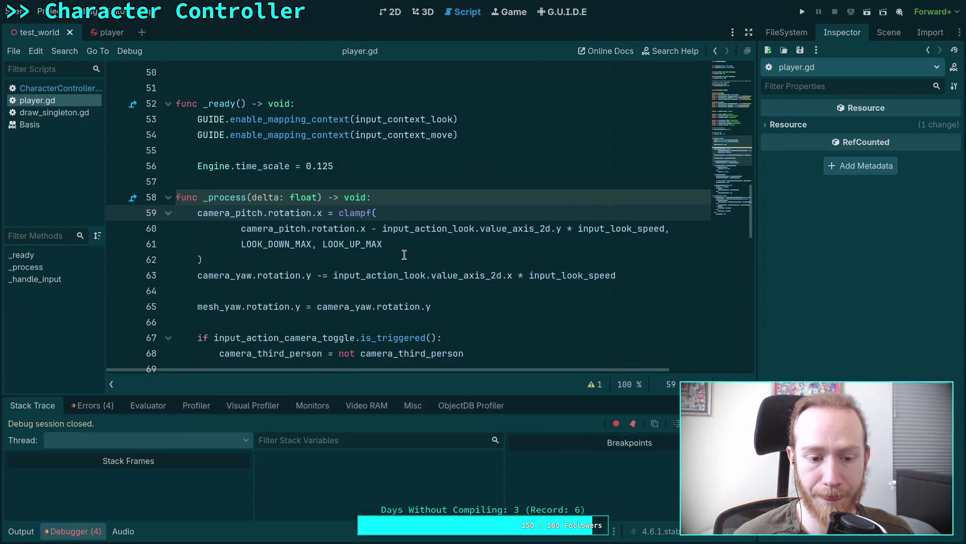
{"action": "left_click", "coordinate": [116, 407]}
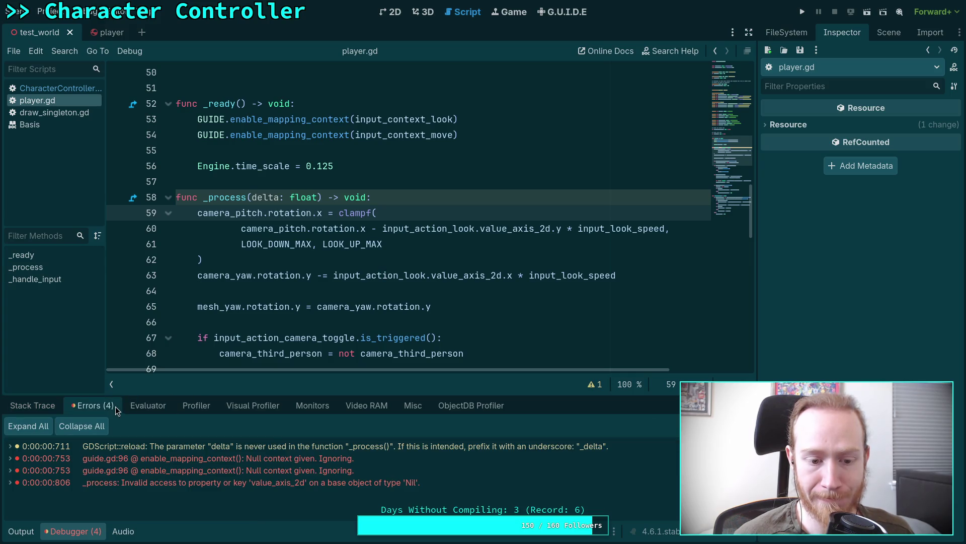
{"action": "mouse_move", "coordinate": [397, 227]}
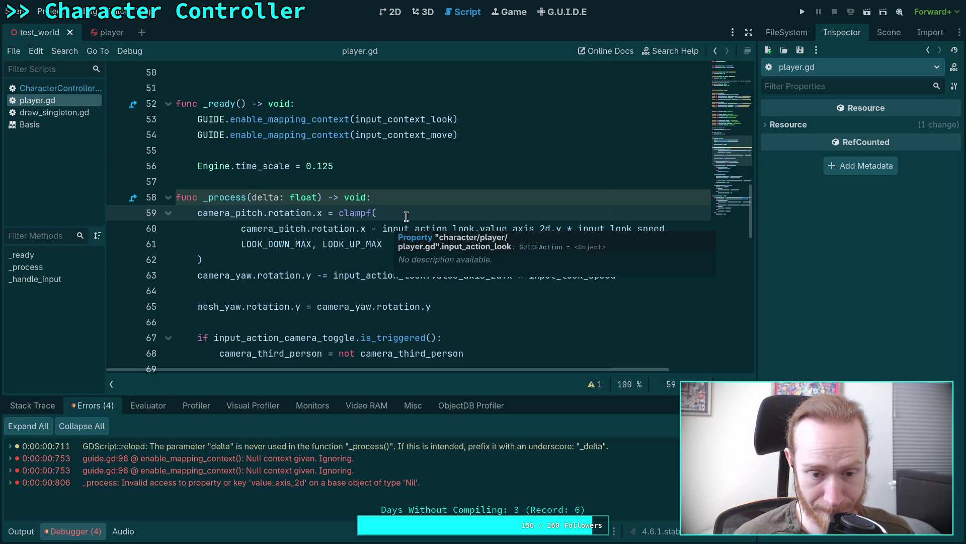
- Close draw_singleton.gd and the Basis docs, then return to CharacterController.gd
{"action": "left_click", "coordinate": [75, 108]}
{"action": "right_click", "coordinate": [75, 110]}
{"action": "left_click", "coordinate": [96, 145]}
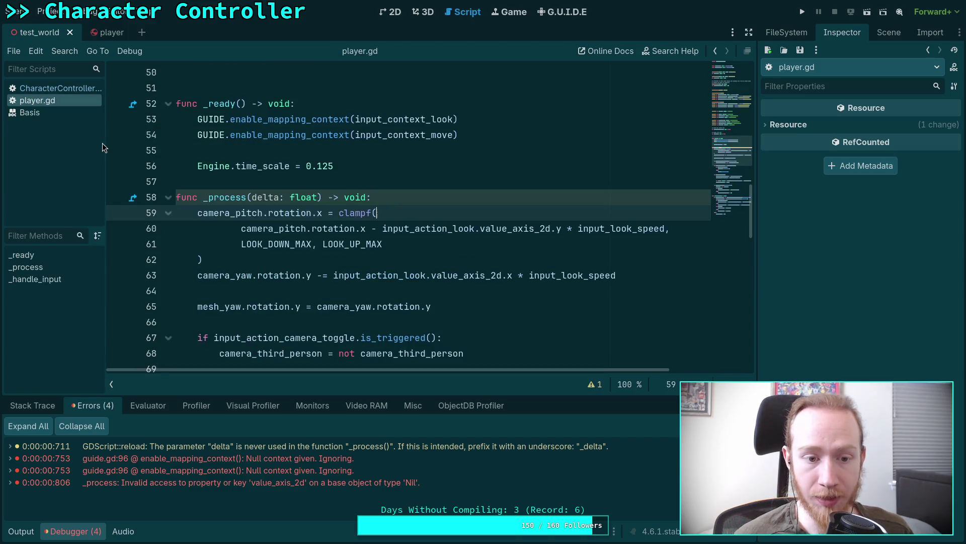
{"action": "right_click", "coordinate": [51, 114]}
{"action": "left_click", "coordinate": [80, 124]}
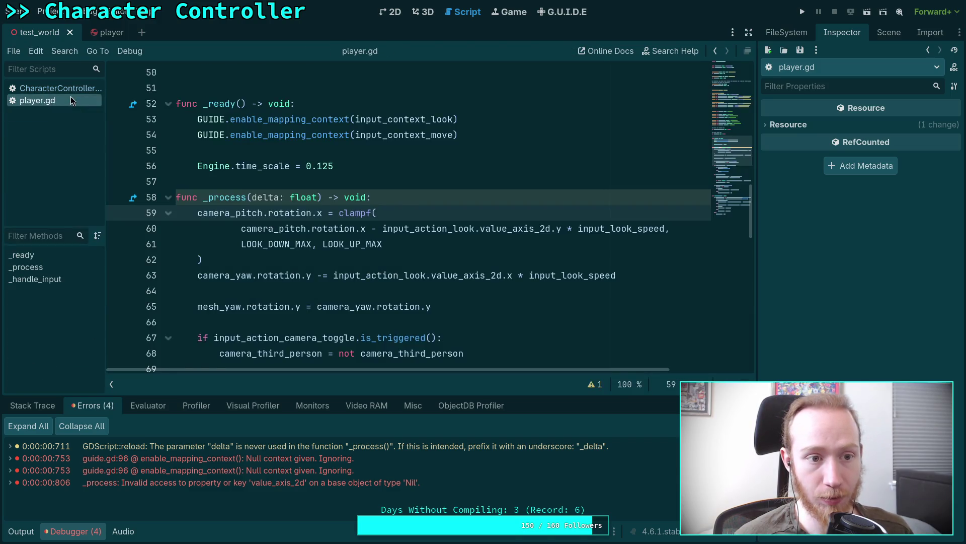
{"action": "left_click", "coordinate": [70, 89]}
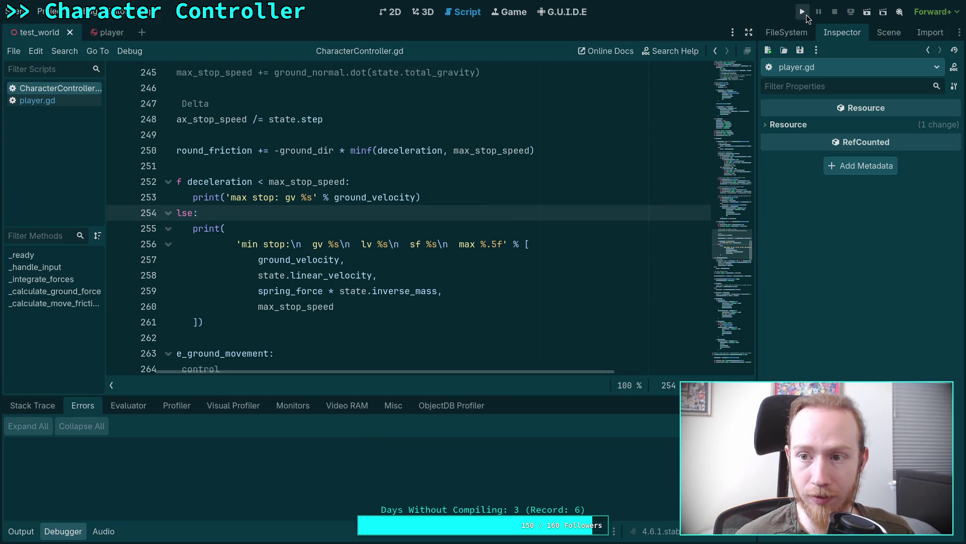
- Run the game, let the capsule rest on the ramp while gv, lv, sf and max values print, then stop it
{"action": "left_click", "coordinate": [805, 14]}
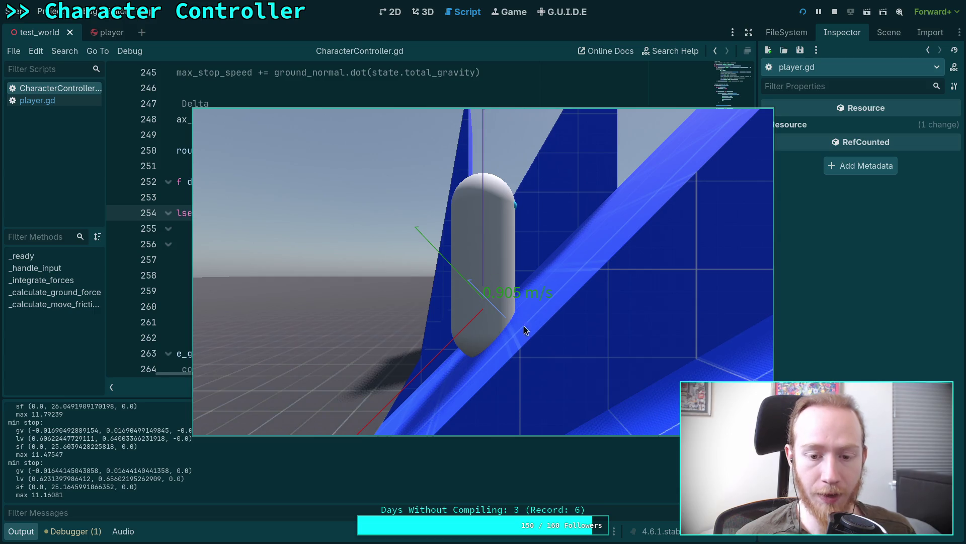
{"action": "left_click_drag", "start_coordinate": [532, 367], "coordinate": [539, 295]}
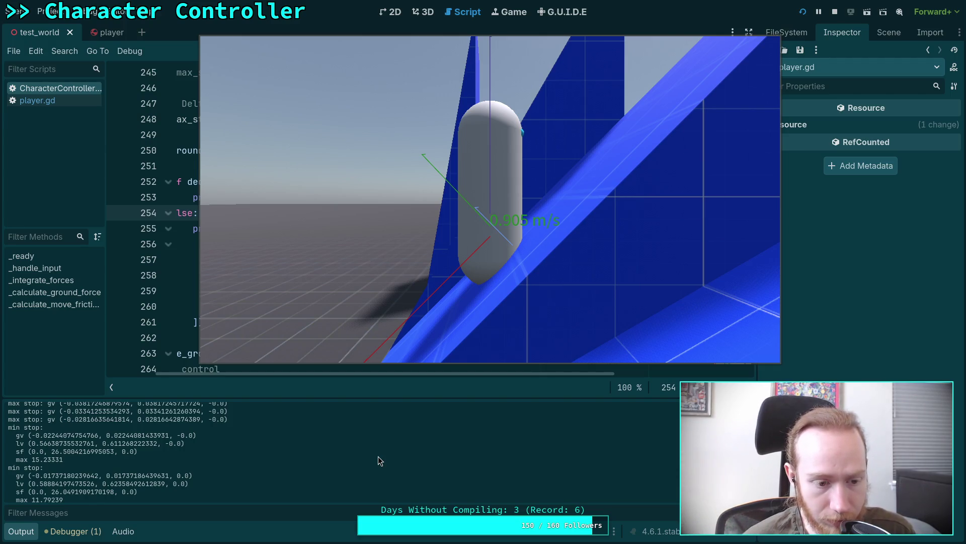
{"action": "left_click", "coordinate": [835, 12]}
{"action": "left_click_drag", "start_coordinate": [387, 372], "coordinate": [338, 372]}
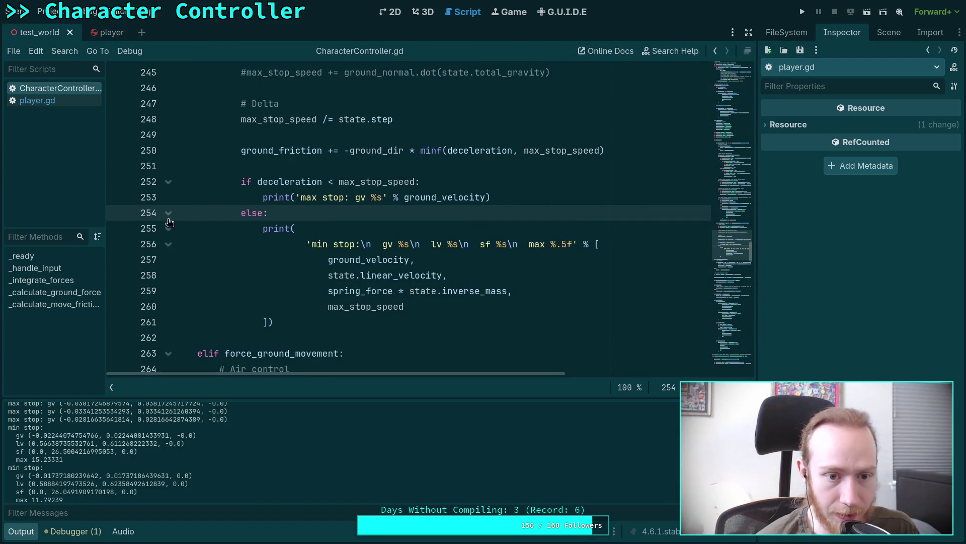
- Insert a breakpoint line right after the min-stop print and save
{"action": "left_click", "coordinate": [308, 327]}
{"action": "key", "text": "Return"}
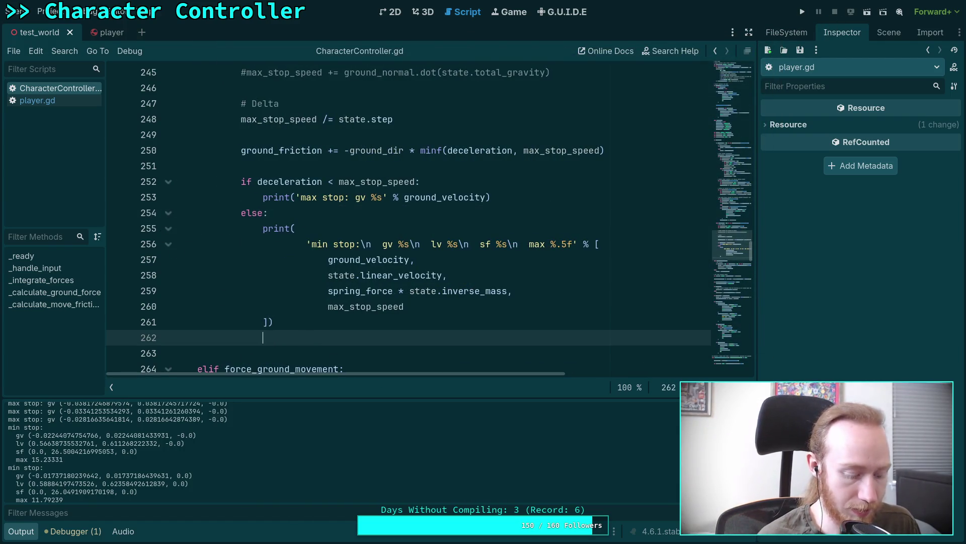
{"action": "type", "text": "pass"}
{"action": "key", "text": "BackSpace"}
{"action": "key", "text": "BackSpace"}
{"action": "type", "text": "breakpoi"}
{"action": "key", "text": "Return"}
{"action": "key", "text": "ctrl+s"}
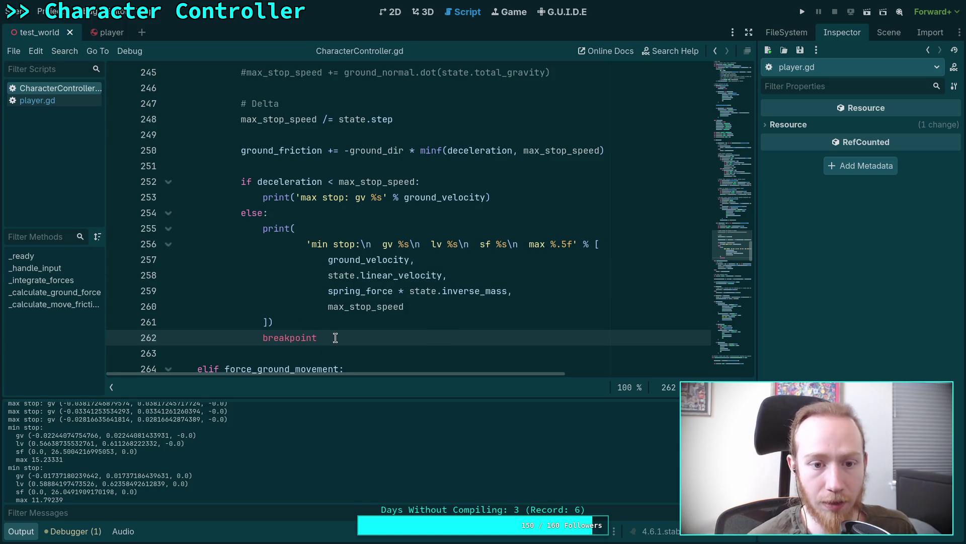
- Multiply the printed spring force term by state.step and save the script
{"action": "scroll", "coordinate": [347, 332], "scroll_direction": "down", "scroll_amount": 2}
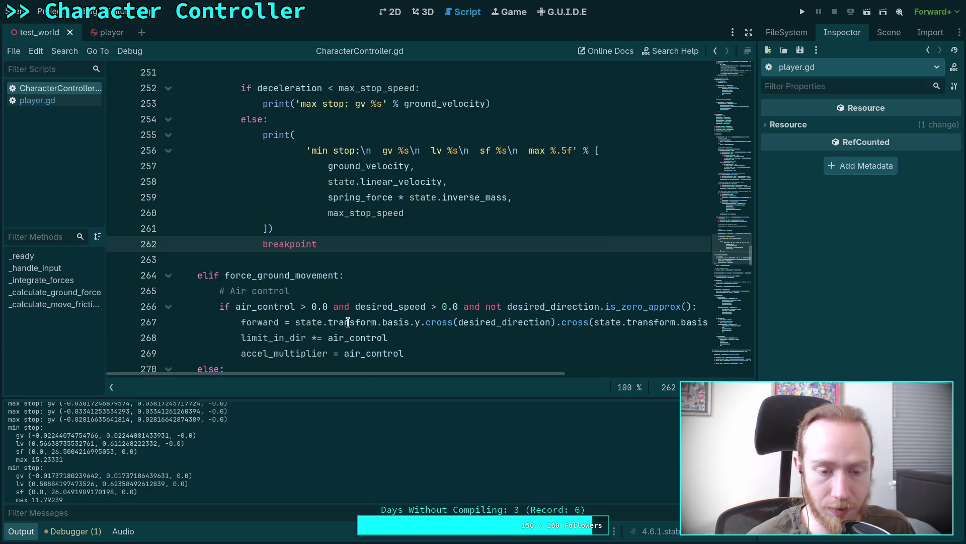
{"action": "left_click", "coordinate": [507, 195]}
{"action": "type", "text": "* state.delt"}
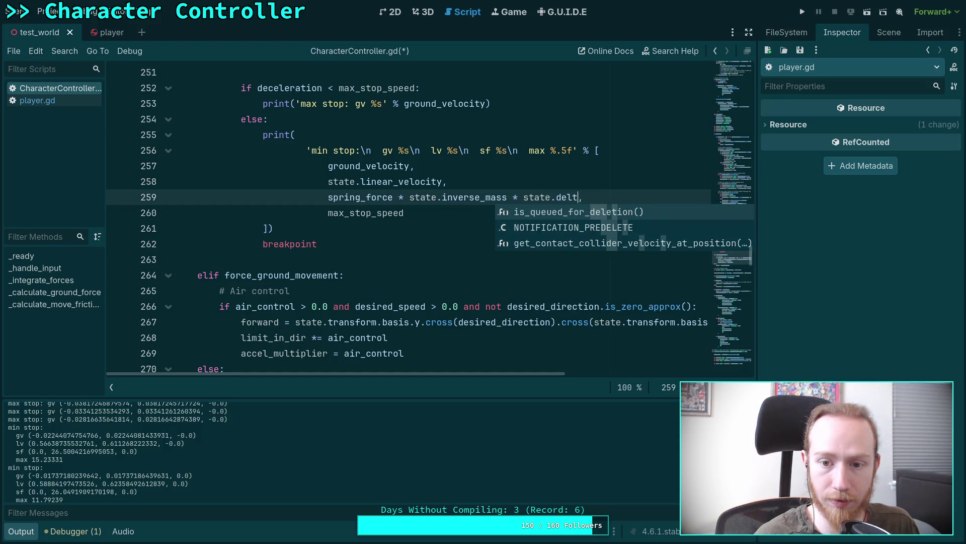
{"action": "key", "text": "BackSpace"}
{"action": "key", "text": "BackSpace"}
{"action": "key", "text": "BackSpace"}
{"action": "type", "text": "ste"}
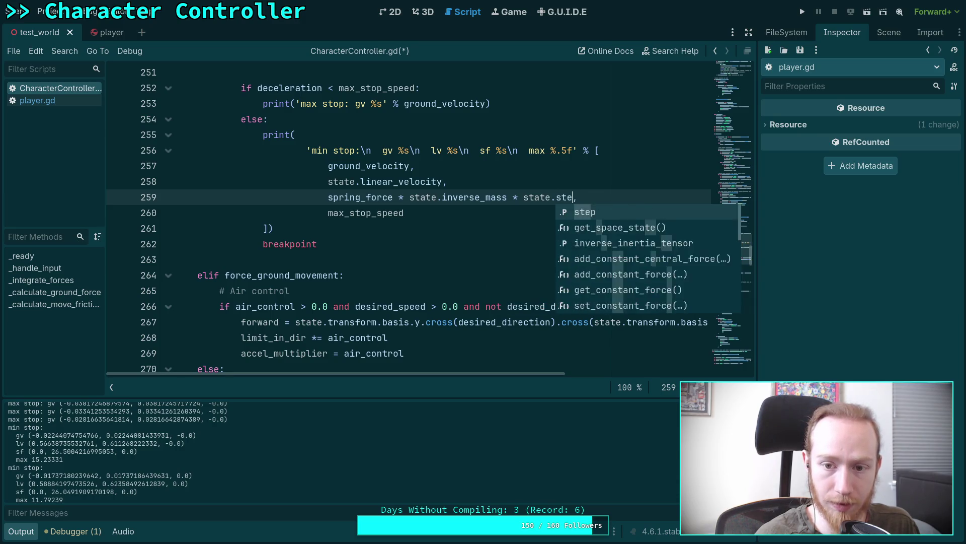
{"action": "key", "text": "Return"}
{"action": "key", "text": "ctrl+s"}
{"action": "left_click", "coordinate": [552, 211]}
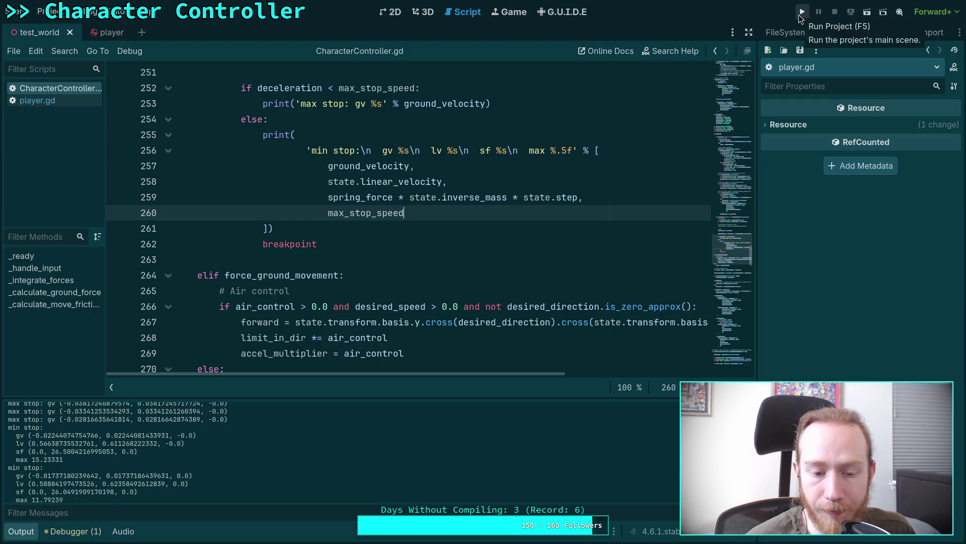
{"action": "left_click", "coordinate": [406, 165]}
{"action": "scroll", "coordinate": [511, 217], "scroll_direction": "up", "scroll_amount": 1}
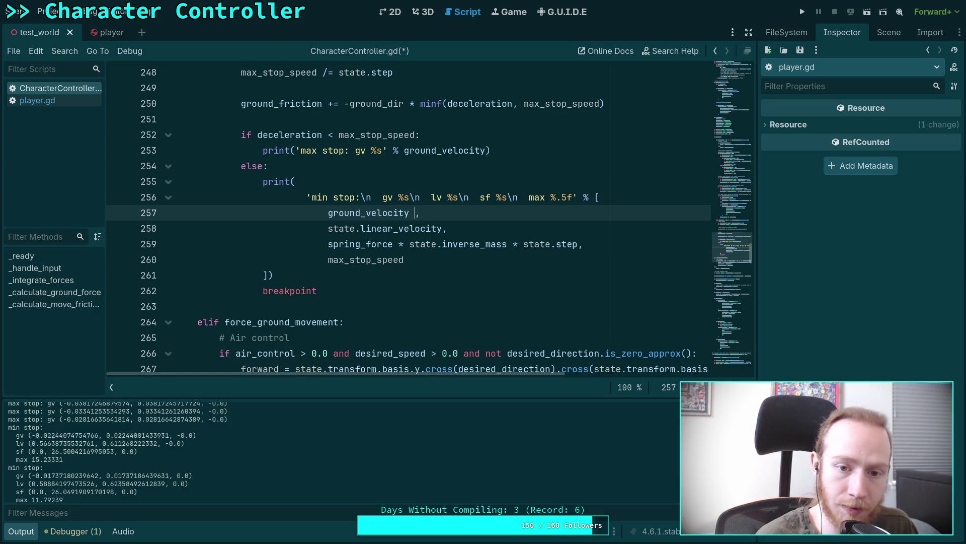
{"action": "left_click", "coordinate": [416, 258]}
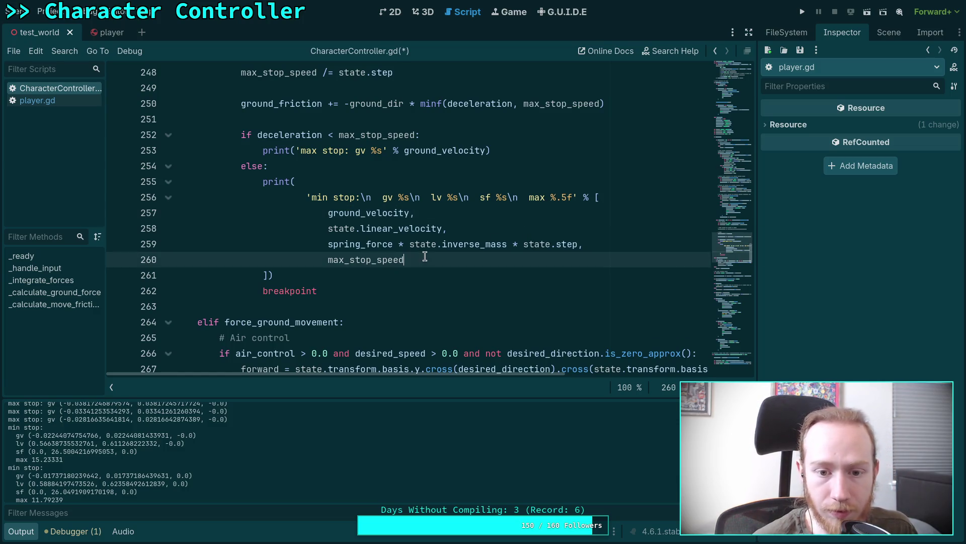
{"action": "scroll", "coordinate": [494, 290], "scroll_direction": "up", "scroll_amount": 1}
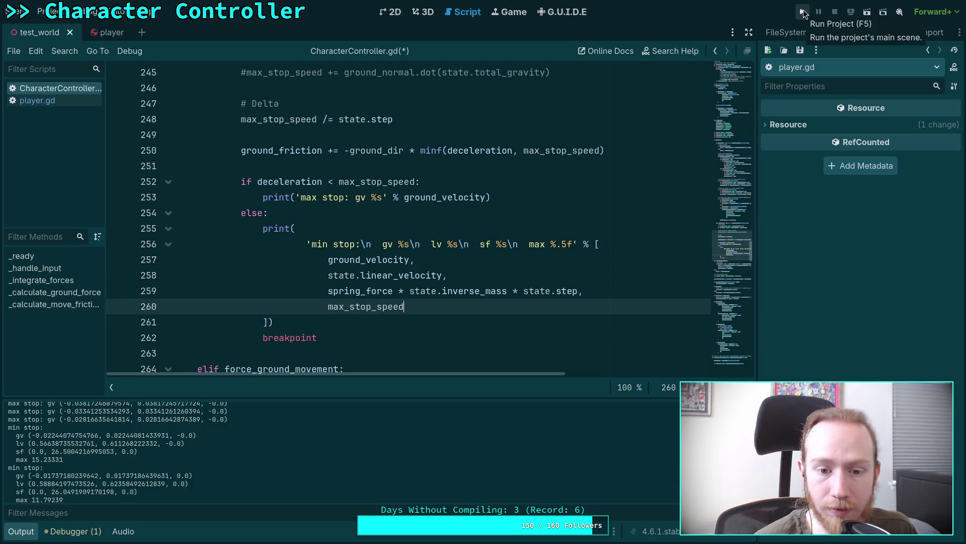
- Run the game, move the capsule forward, and show the Output log at the breakpoint
{"action": "left_click", "coordinate": [802, 12]}
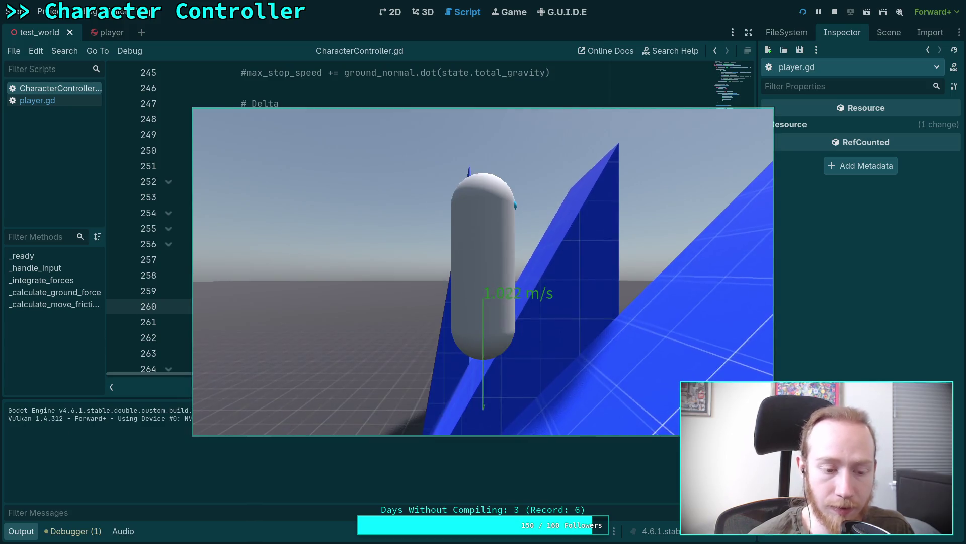
{"action": "key", "text": "w"}
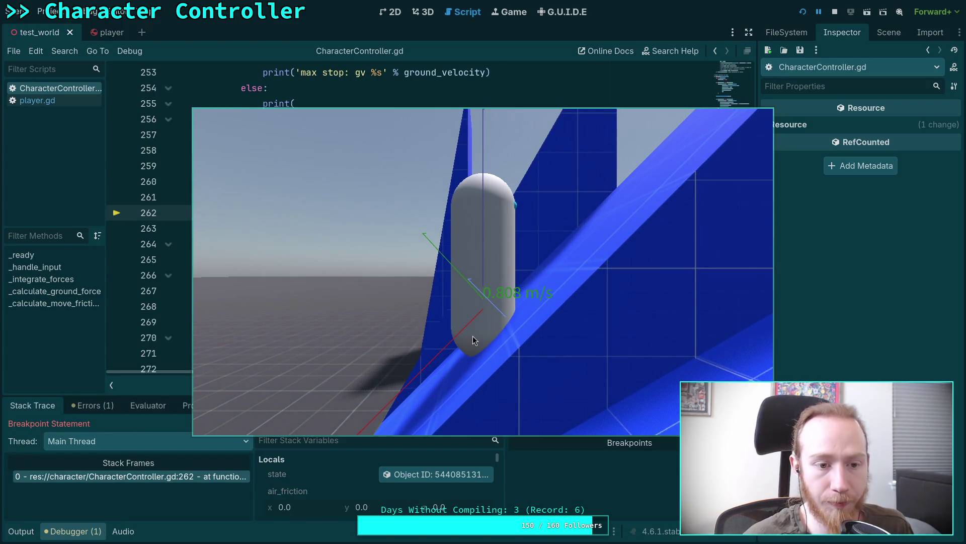
{"action": "left_click_drag", "start_coordinate": [472, 337], "coordinate": [469, 243]}
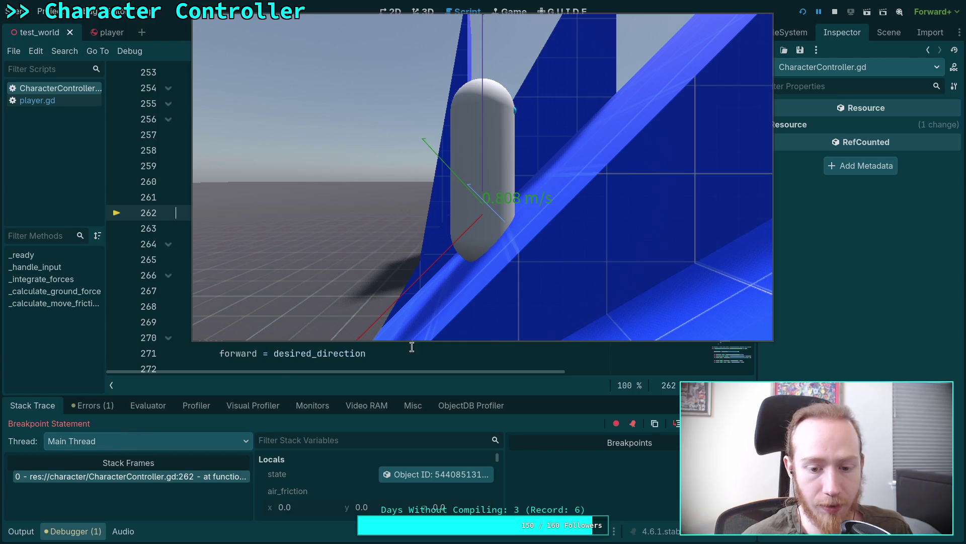
{"action": "left_click", "coordinate": [20, 532]}
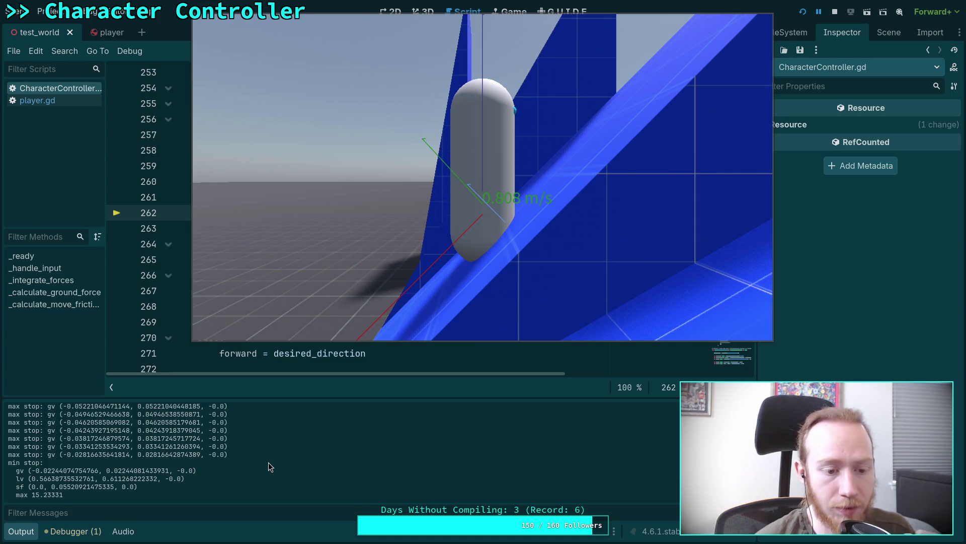
- Read through the logged max-stop and min-stop values, then stop the game and return to the 3D view
{"action": "scroll", "coordinate": [288, 454], "scroll_direction": "up", "scroll_amount": 3}
{"action": "scroll", "coordinate": [288, 454], "scroll_direction": "up", "scroll_amount": 8}
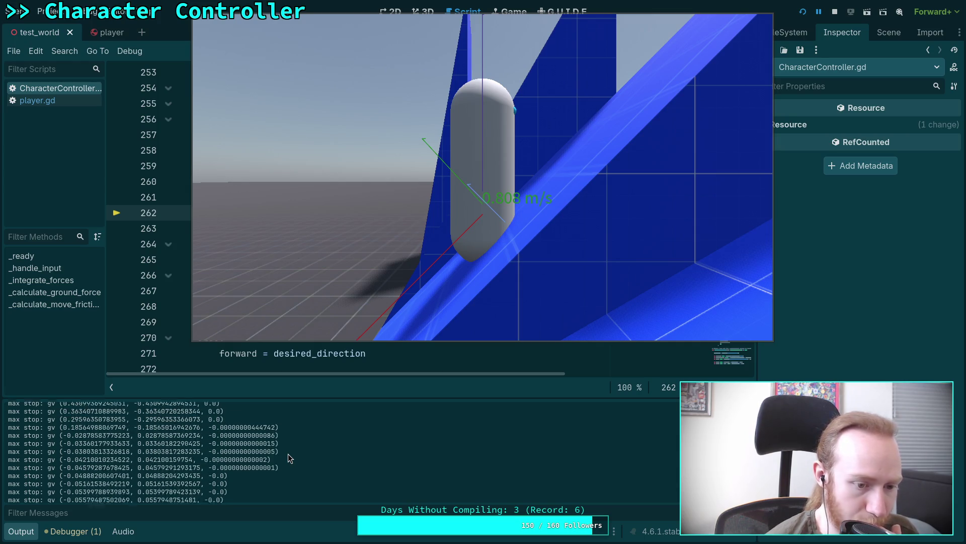
{"action": "scroll", "coordinate": [288, 454], "scroll_direction": "up", "scroll_amount": 3}
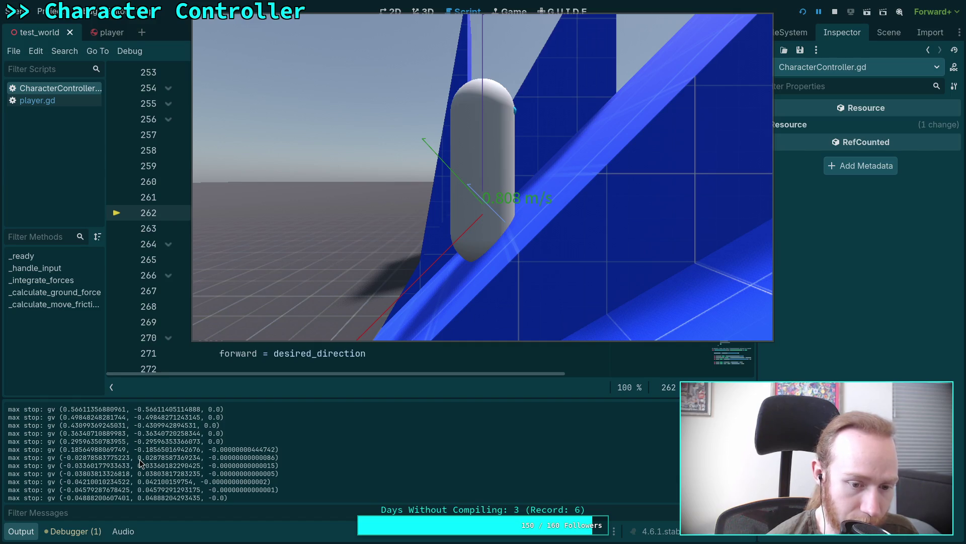
{"action": "scroll", "coordinate": [140, 459], "scroll_direction": "up", "scroll_amount": 7}
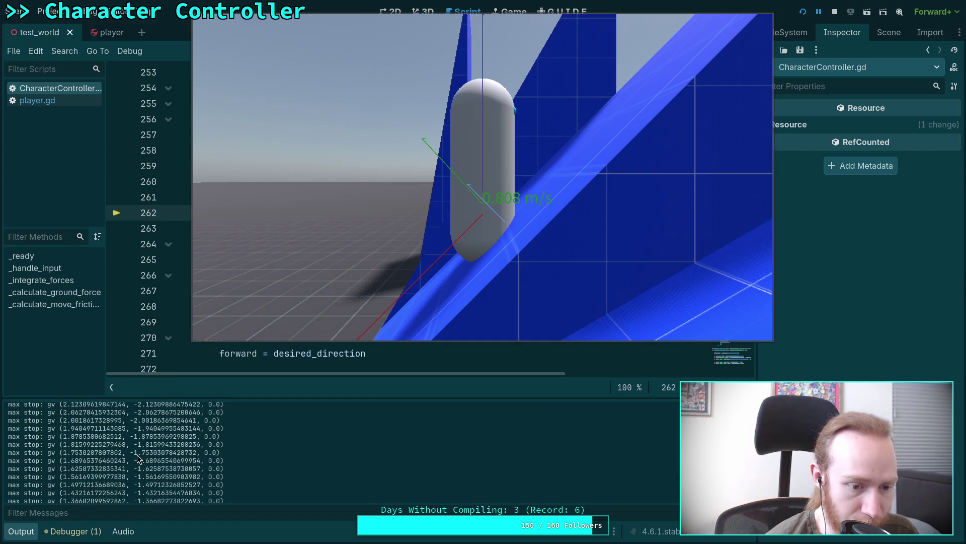
{"action": "scroll", "coordinate": [140, 459], "scroll_direction": "up", "scroll_amount": 4}
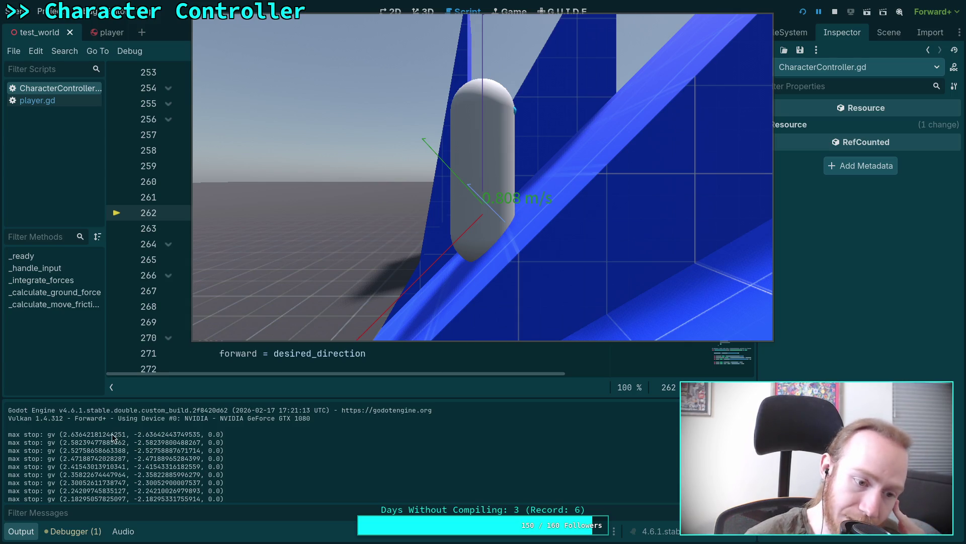
{"action": "scroll", "coordinate": [186, 444], "scroll_direction": "down", "scroll_amount": 3}
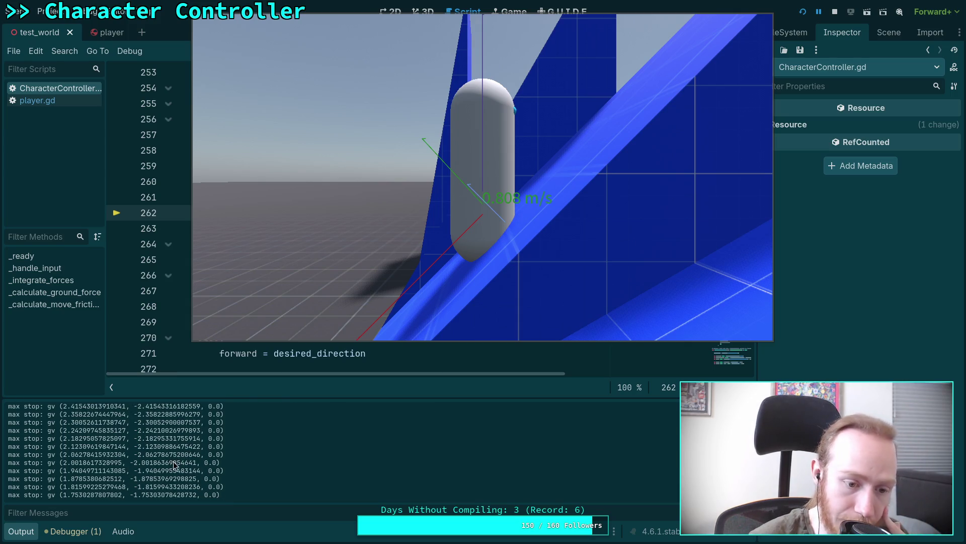
{"action": "scroll", "coordinate": [166, 451], "scroll_direction": "down", "scroll_amount": 5}
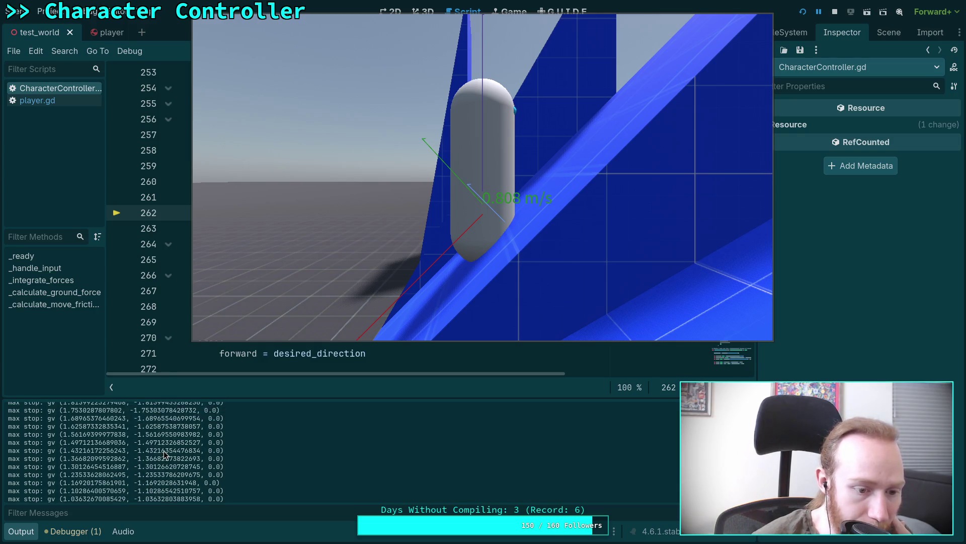
{"action": "scroll", "coordinate": [171, 448], "scroll_direction": "down", "scroll_amount": 5}
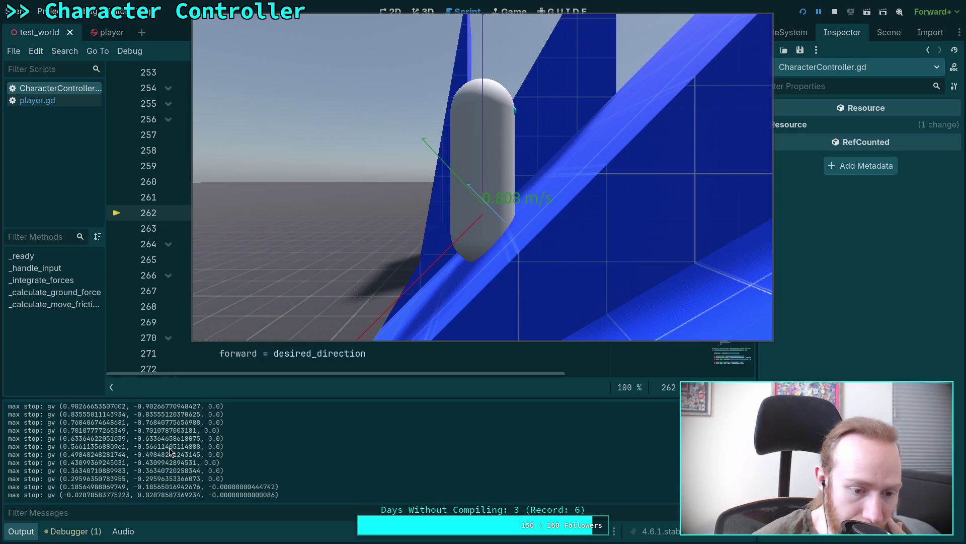
{"action": "scroll", "coordinate": [168, 453], "scroll_direction": "down", "scroll_amount": 2}
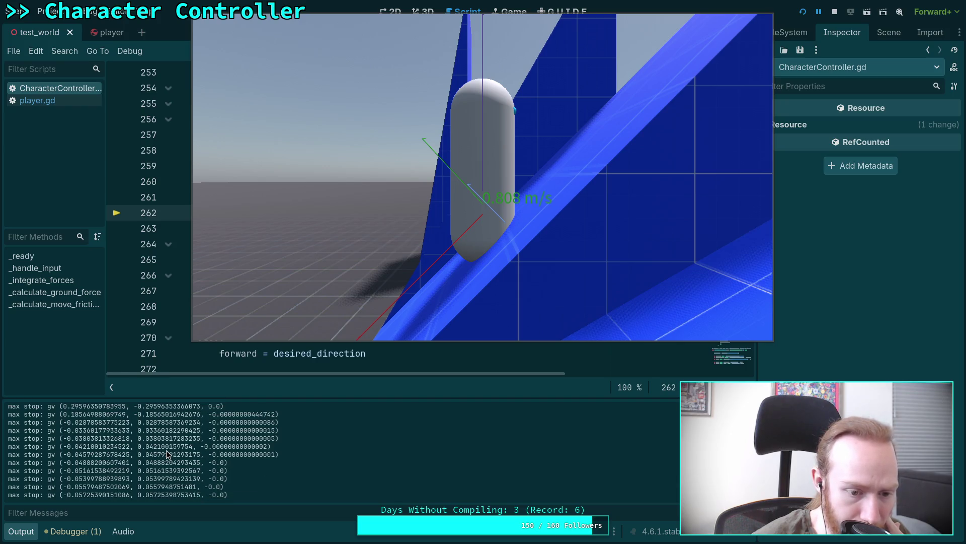
{"action": "scroll", "coordinate": [157, 483], "scroll_direction": "down", "scroll_amount": 2}
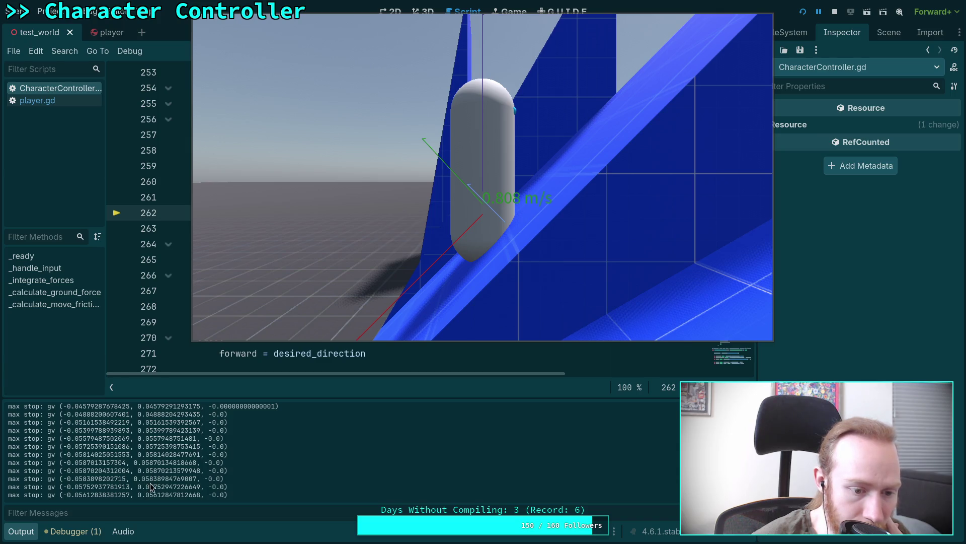
{"action": "scroll", "coordinate": [154, 486], "scroll_direction": "down", "scroll_amount": 1}
{"action": "scroll", "coordinate": [154, 485], "scroll_direction": "down", "scroll_amount": 3}
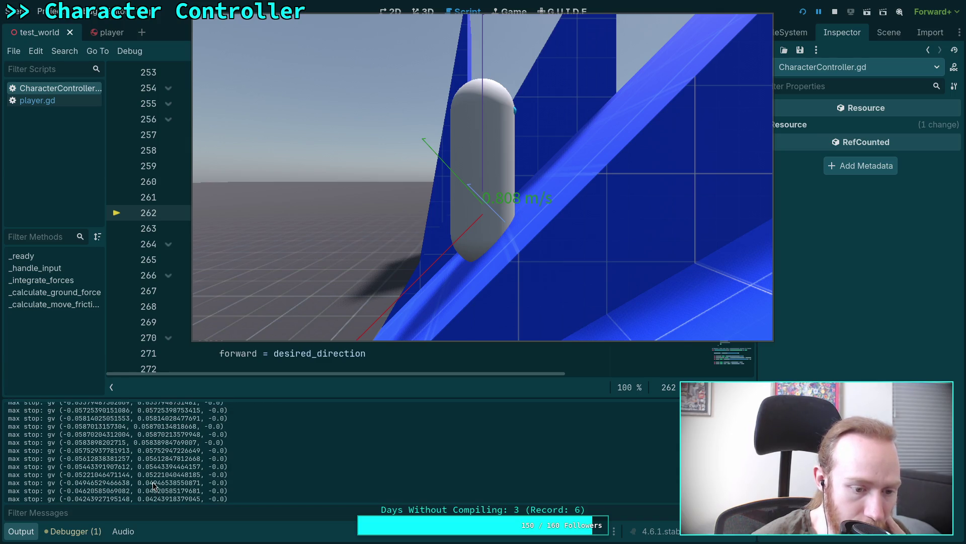
{"action": "scroll", "coordinate": [154, 485], "scroll_direction": "down", "scroll_amount": 2}
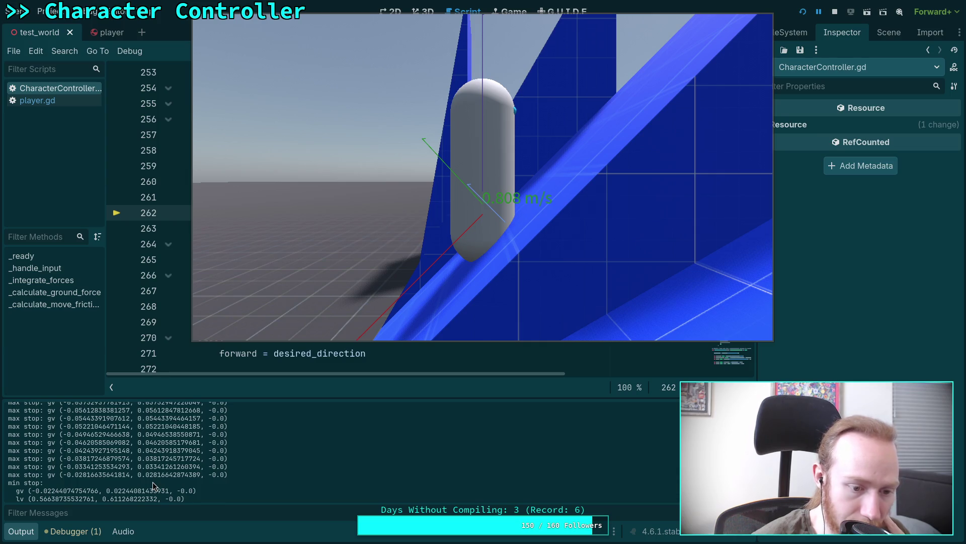
{"action": "scroll", "coordinate": [149, 475], "scroll_direction": "down", "scroll_amount": 2}
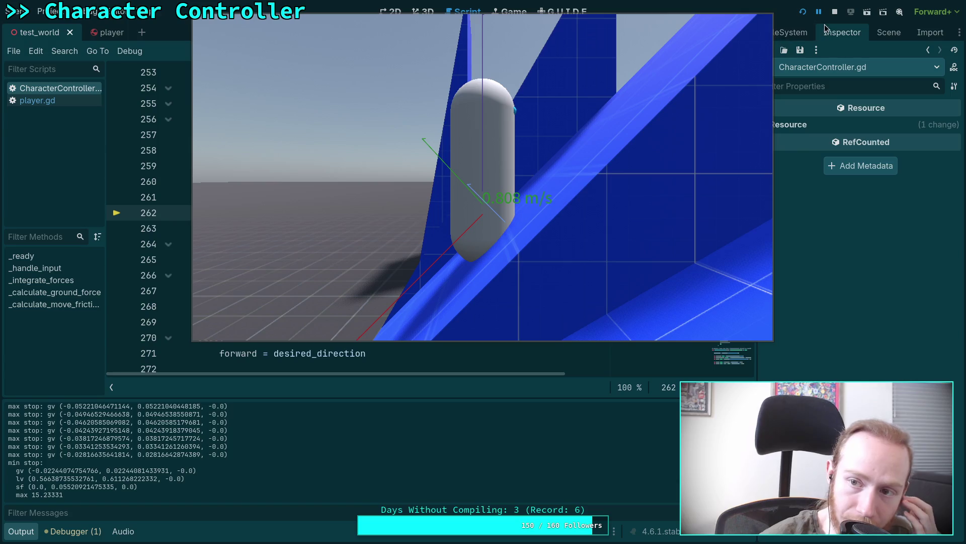
{"action": "left_click", "coordinate": [835, 11]}
{"action": "left_click", "coordinate": [423, 12]}
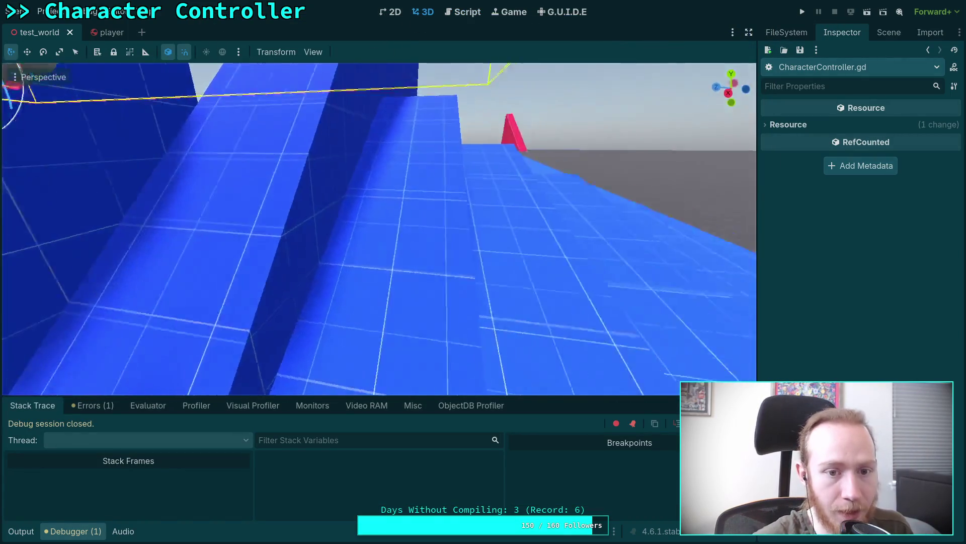
- Raise the player capsule above the start of the ramps, save test_world, and relaunch the game
{"action": "mouse_move", "coordinate": [242, 213]}
{"action": "left_mouse_down"}
{"action": "mouse_move", "coordinate": [405, 177]}
{"action": "mouse_move", "coordinate": [687, 207]}
{"action": "mouse_move", "coordinate": [768, 201]}
{"action": "left_mouse_up"}
{"action": "scroll", "coordinate": [582, 207], "scroll_direction": "up", "scroll_amount": 1}
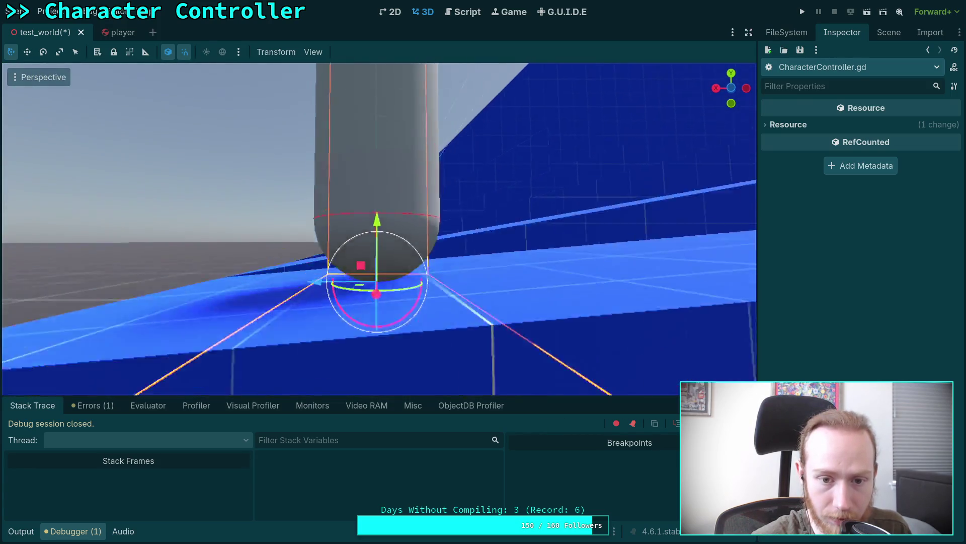
{"action": "mouse_move", "coordinate": [370, 198]}
{"action": "left_mouse_down"}
{"action": "mouse_move", "coordinate": [388, 94]}
{"action": "mouse_move", "coordinate": [377, 114]}
{"action": "mouse_move", "coordinate": [370, 204]}
{"action": "mouse_move", "coordinate": [380, 131]}
{"action": "left_mouse_up"}
{"action": "key", "text": "ctrl+s"}
{"action": "left_click", "coordinate": [802, 11]}
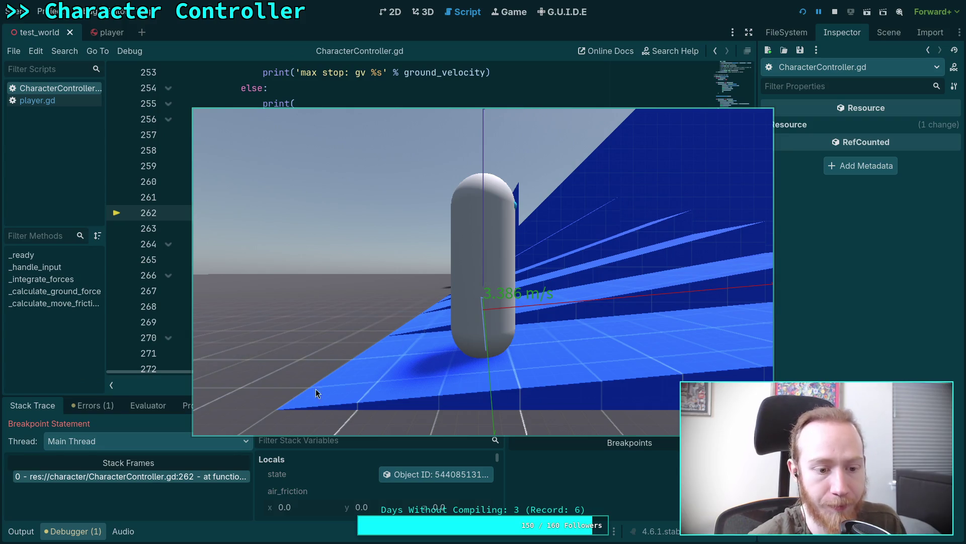
- Move the game window aside and check the debugger panels and Output log for the new min-stop values
{"action": "mouse_move", "coordinate": [351, 384]}
{"action": "left_mouse_down"}
{"action": "mouse_move", "coordinate": [373, 340]}
{"action": "mouse_move", "coordinate": [366, 303]}
{"action": "mouse_move", "coordinate": [327, 298]}
{"action": "mouse_move", "coordinate": [327, 284]}
{"action": "left_mouse_up"}
{"action": "left_click", "coordinate": [146, 405]}
{"action": "left_click", "coordinate": [90, 405]}
{"action": "left_click", "coordinate": [50, 408]}
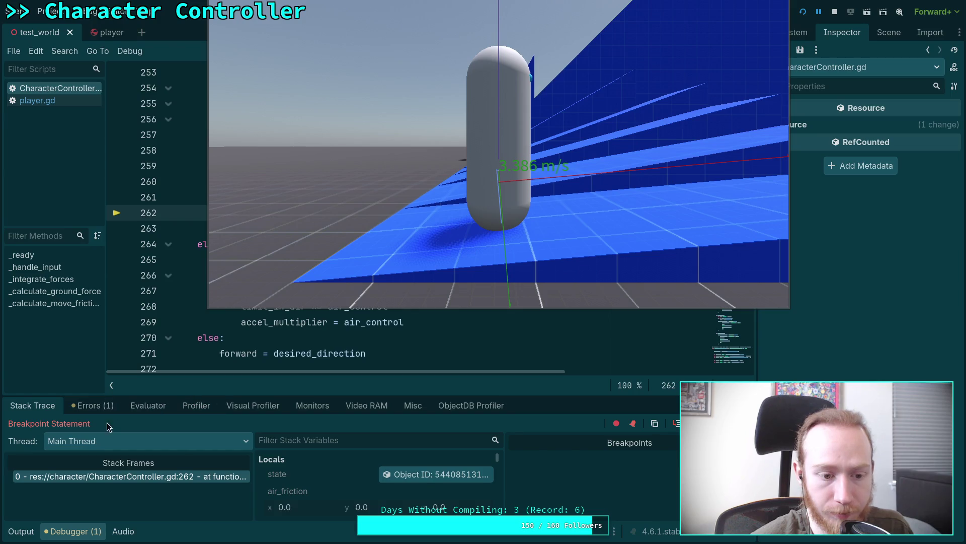
{"action": "left_click", "coordinate": [34, 532]}
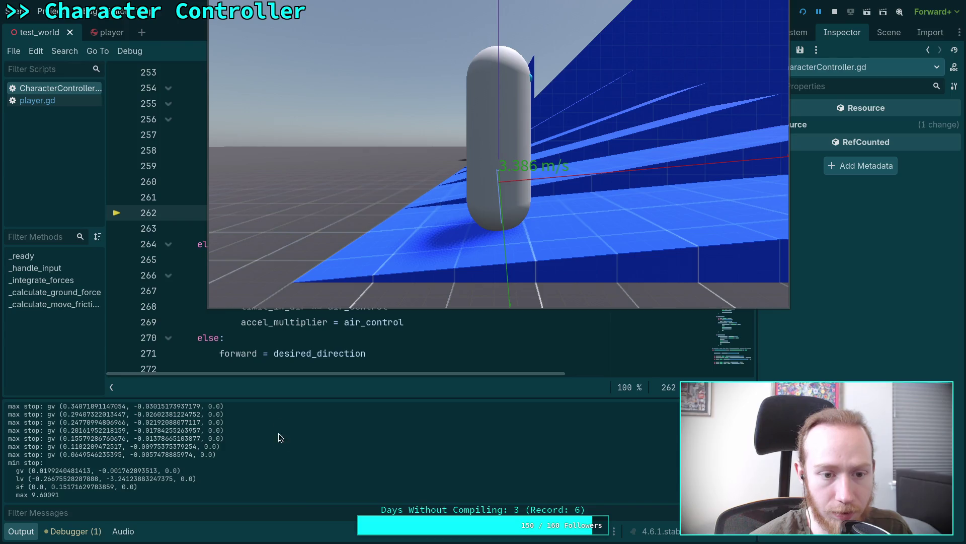
{"action": "left_click", "coordinate": [322, 267]}
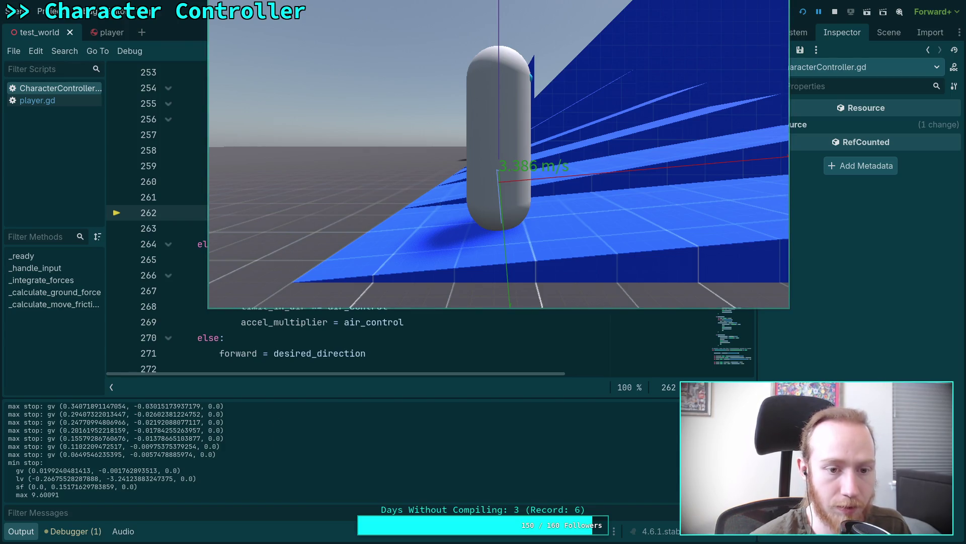
{"action": "key", "text": "Escape"}
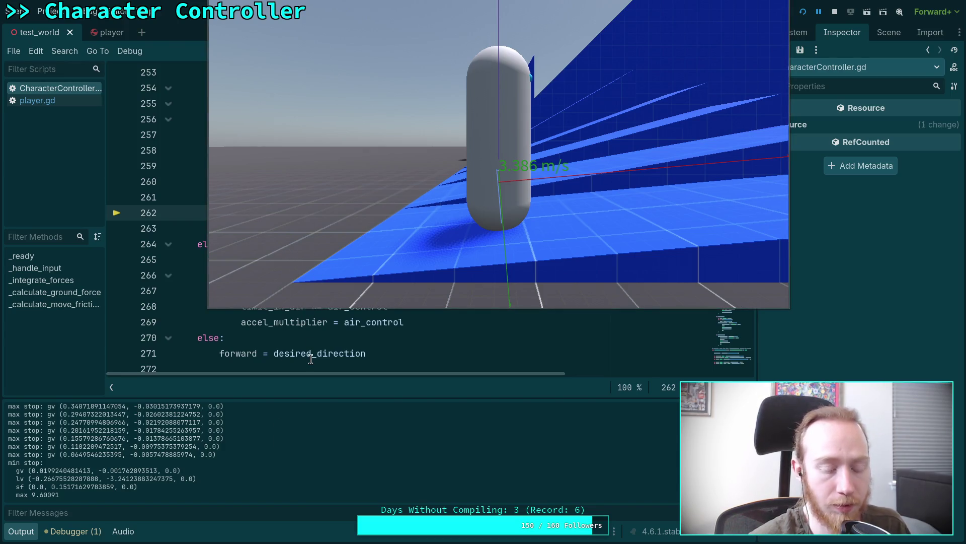
{"action": "mouse_move", "coordinate": [310, 358]}
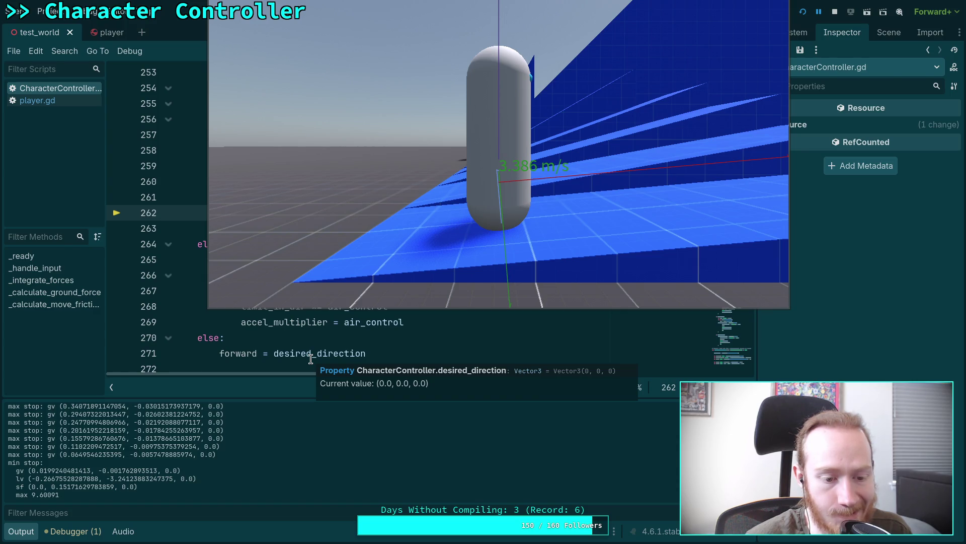
- Stop the running game and return to the min-stop print in the script
{"action": "key", "text": "F8"}
{"action": "scroll", "coordinate": [517, 271], "scroll_direction": "up", "scroll_amount": 2}
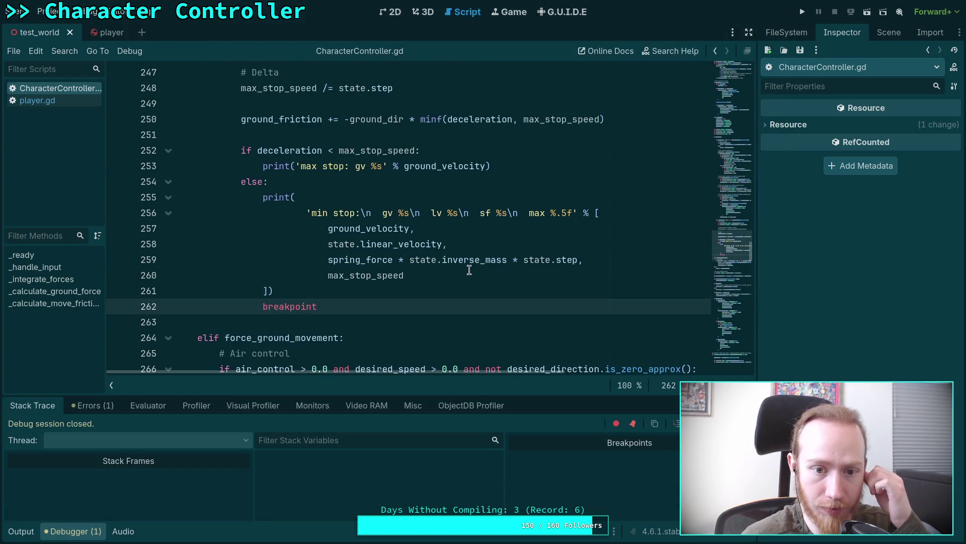
{"action": "scroll", "coordinate": [391, 282], "scroll_direction": "up", "scroll_amount": 1}
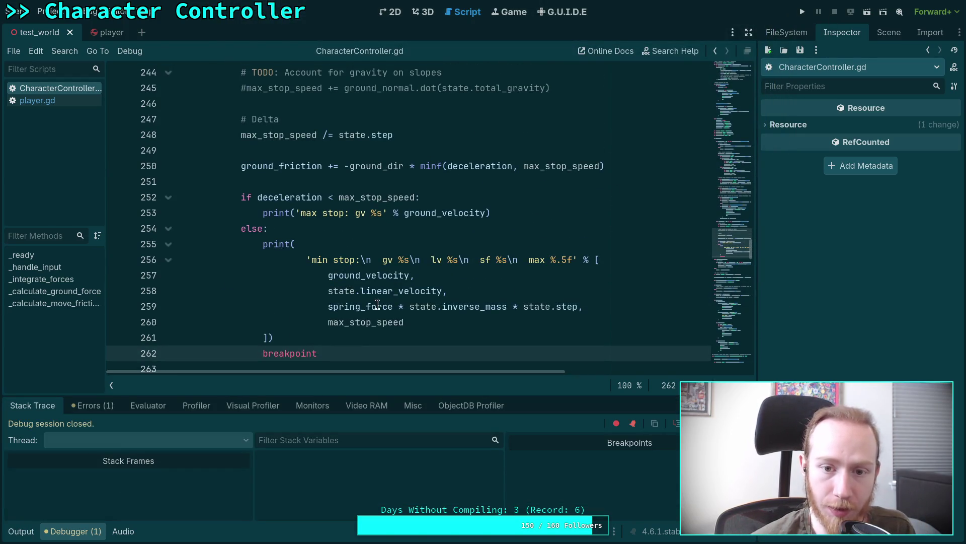
{"action": "mouse_move", "coordinate": [378, 305]}
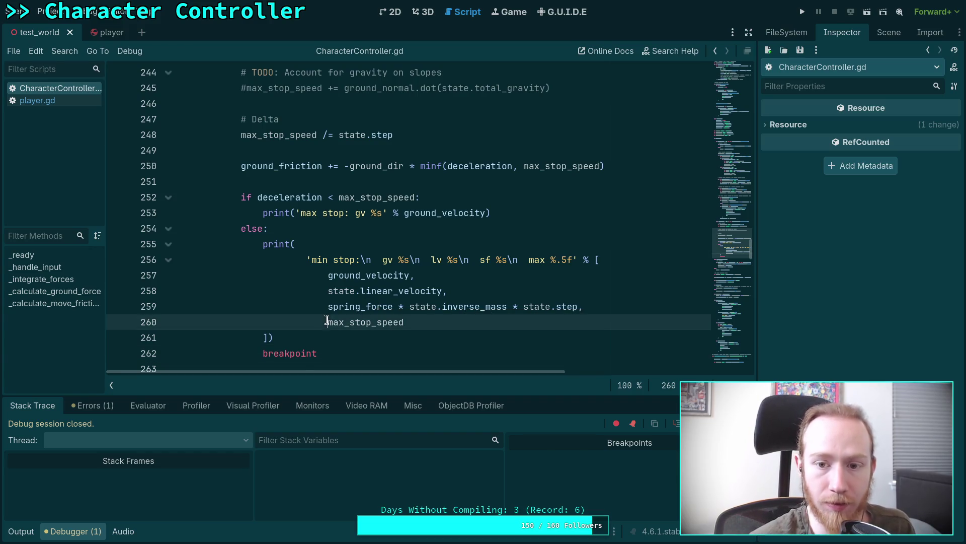
- Rewrite the max term as -ground_dir * max_stop_speed times state.step, save, and rerun the game
{"action": "left_click", "coordinate": [453, 319]}
{"action": "type", "text": "-ground_dir"}
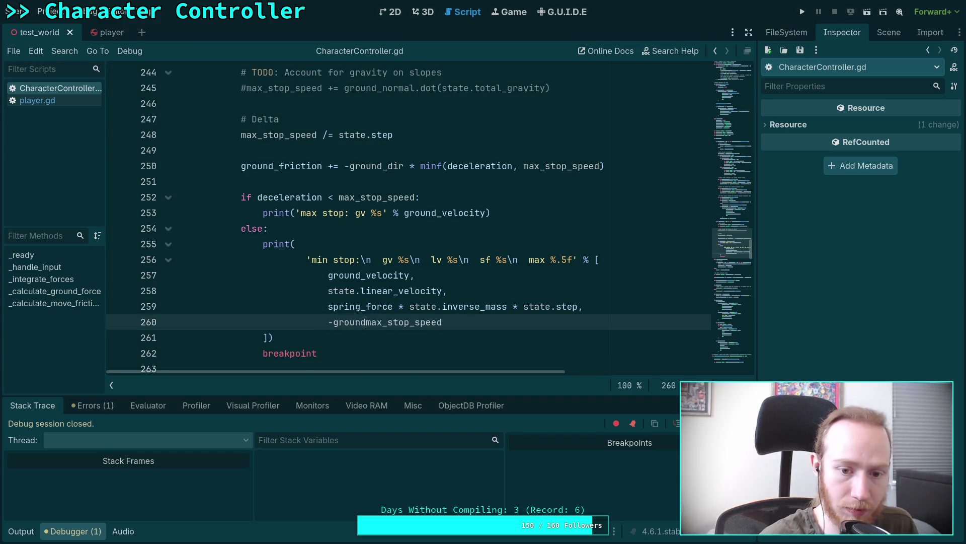
{"action": "type", "text": " *"}
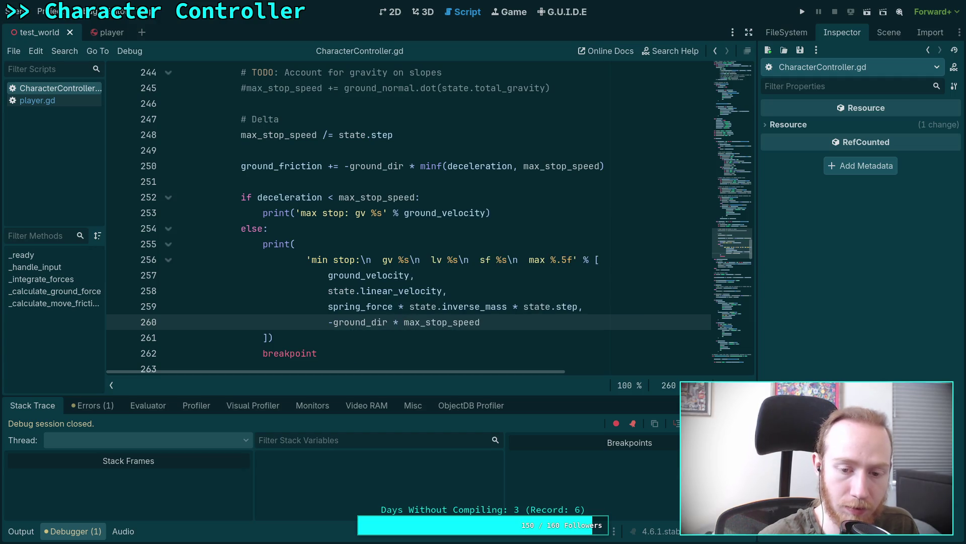
{"action": "left_click", "coordinate": [522, 323]}
{"action": "type", "text": "&"}
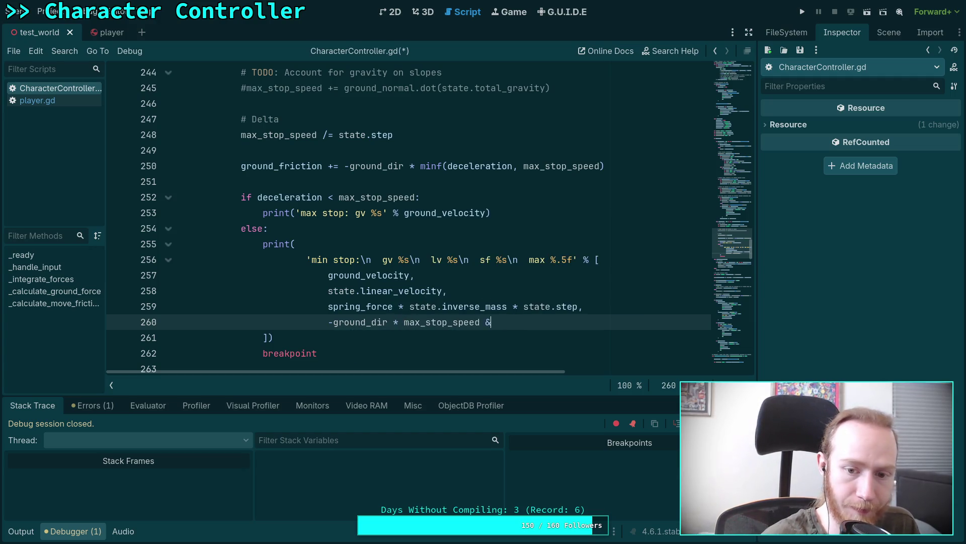
{"action": "key", "text": "BackSpace"}
{"action": "type", "text": "* delta"}
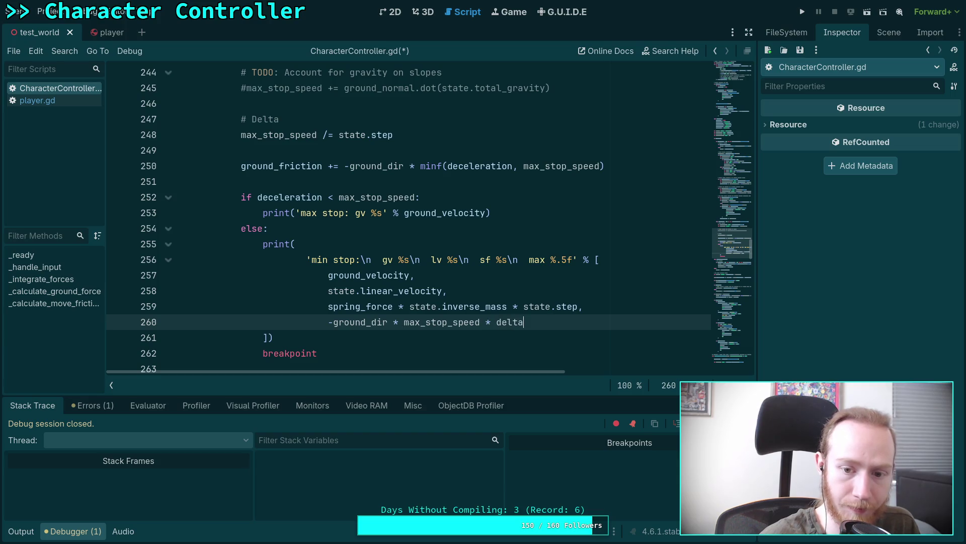
{"action": "key", "text": "BackSpace"}
{"action": "key", "text": "BackSpace"}
{"action": "key", "text": "BackSpace"}
{"action": "key", "text": "BackSpace"}
{"action": "type", "text": "state.st"}
{"action": "type", "text": "ep"}
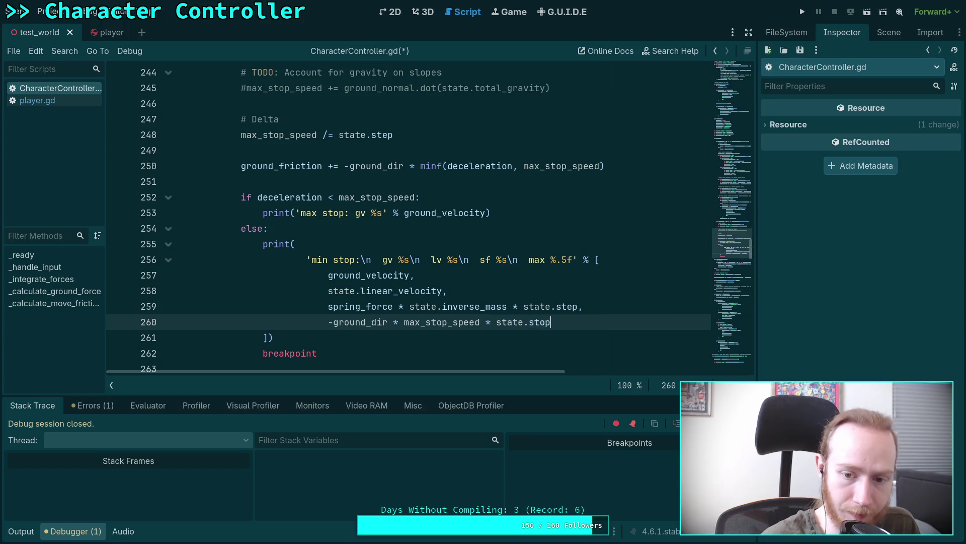
{"action": "key", "text": "ctrl+s"}
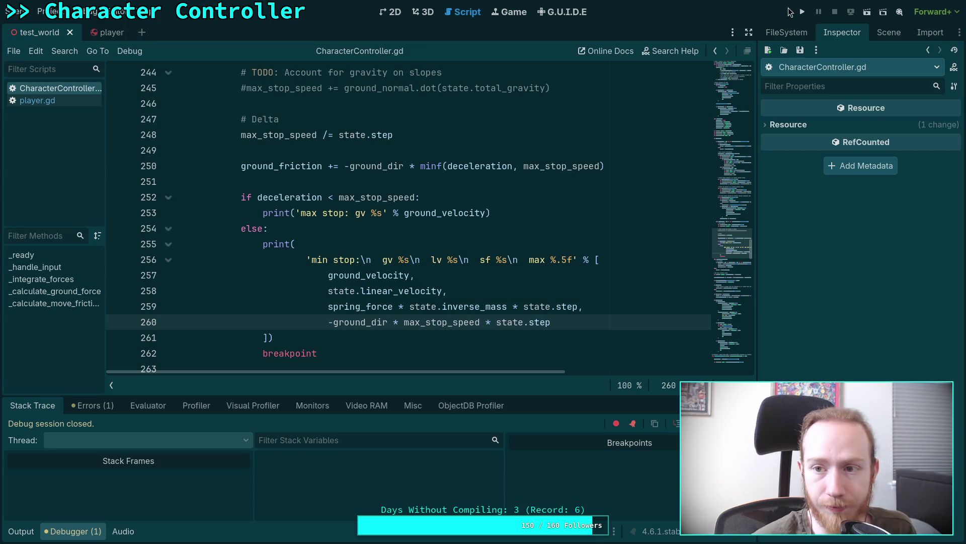
{"action": "key", "text": "F5"}
{"action": "key", "text": "w"}
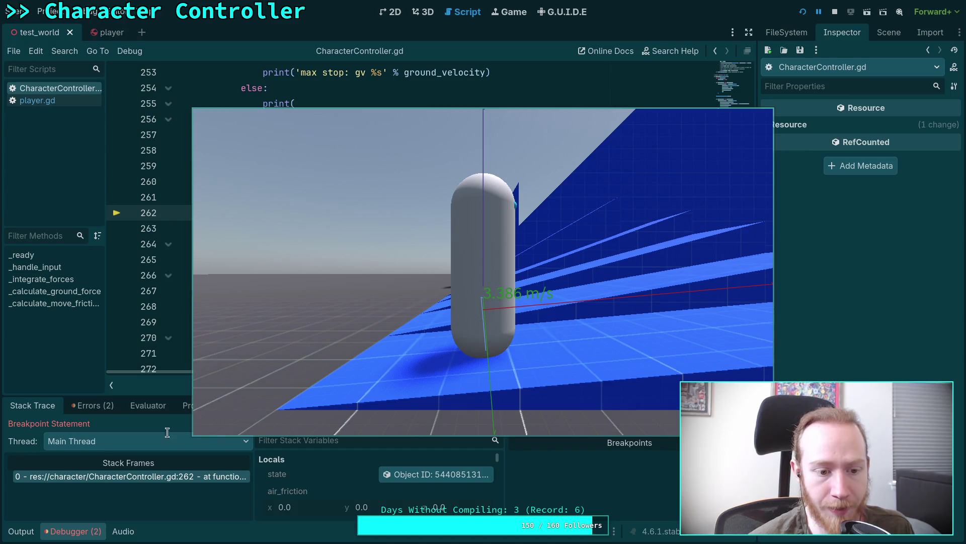
- Resume from the breakpoint to see the prints, then stop the game
{"action": "key", "text": "F12"}
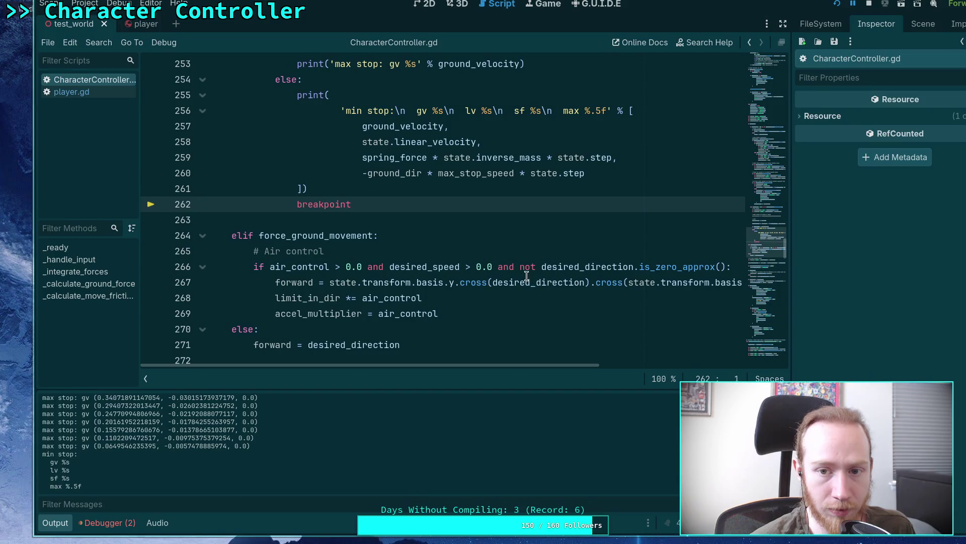
{"action": "mouse_move", "coordinate": [449, 277]}
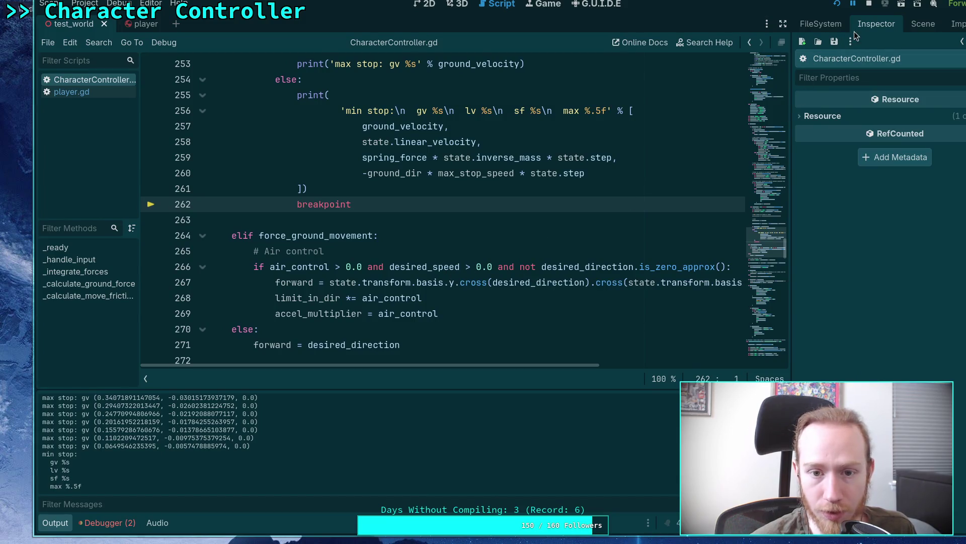
{"action": "left_click", "coordinate": [869, 6]}
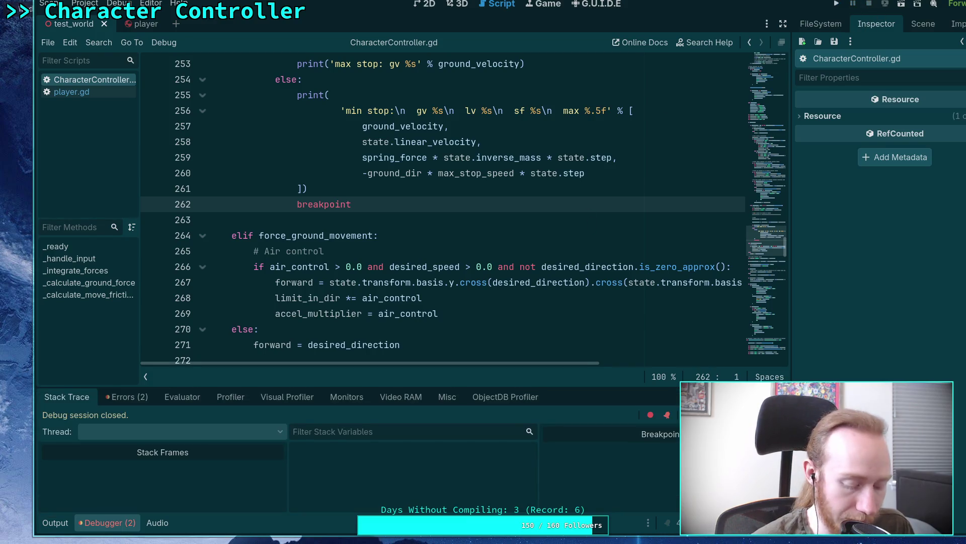
- Change the min-stop max specifier from %.5f to %s and rerun the game
{"action": "left_click", "coordinate": [568, 119]}
{"action": "key", "text": "Delete"}
{"action": "key", "text": "BackSpace"}
{"action": "key", "text": "BackSpace"}
{"action": "type", "text": "s"}
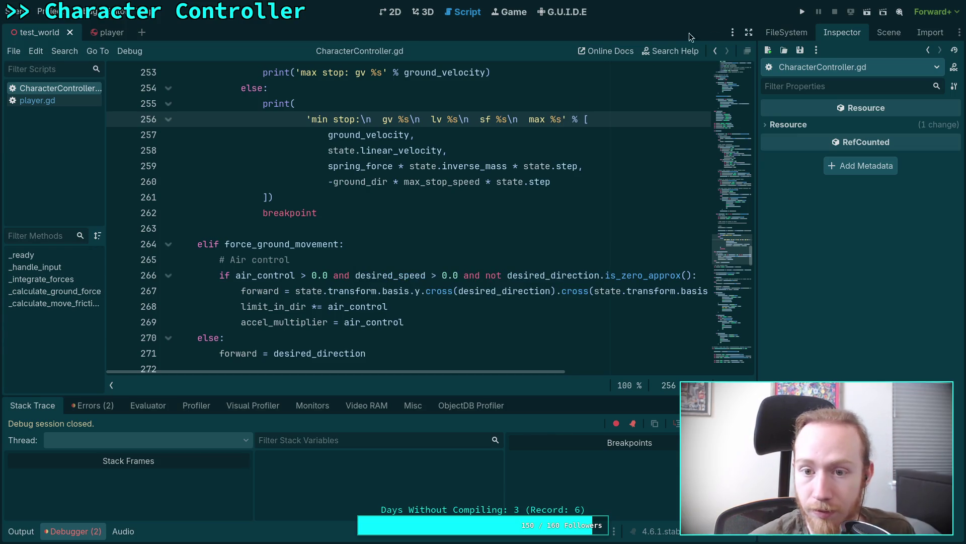
{"action": "left_click", "coordinate": [803, 12]}
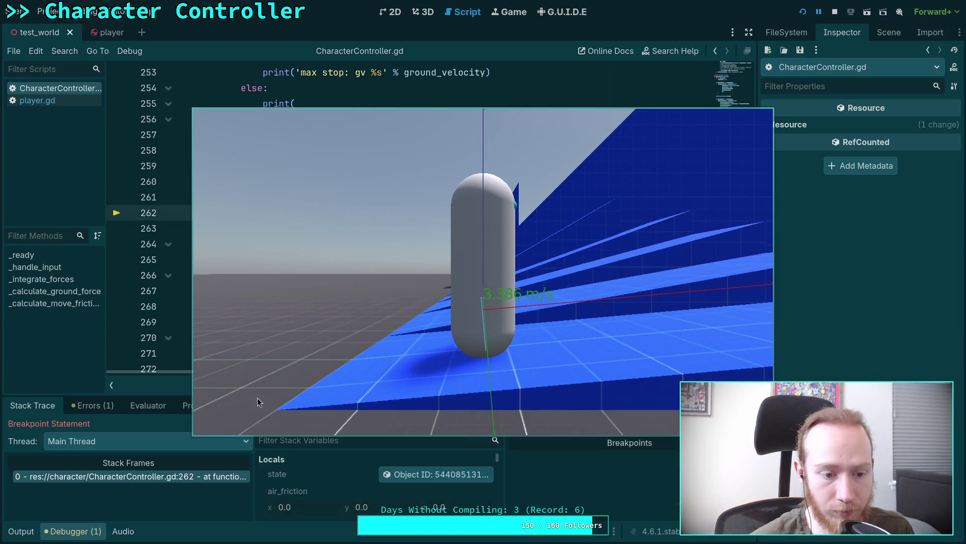
- Select the gv values in the first min-stop printout in the Output log
{"action": "left_click", "coordinate": [35, 536]}
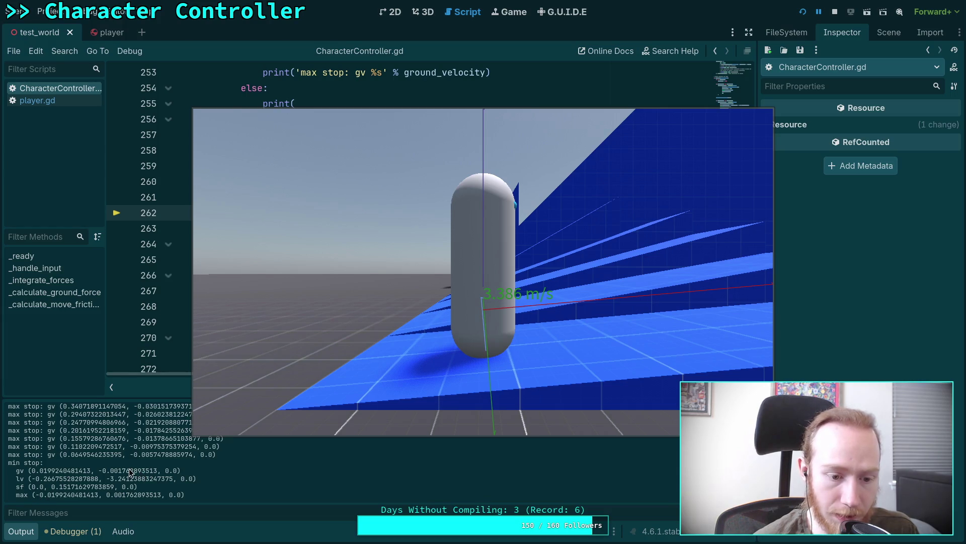
{"action": "left_click_drag", "start_coordinate": [32, 471], "coordinate": [155, 469]}
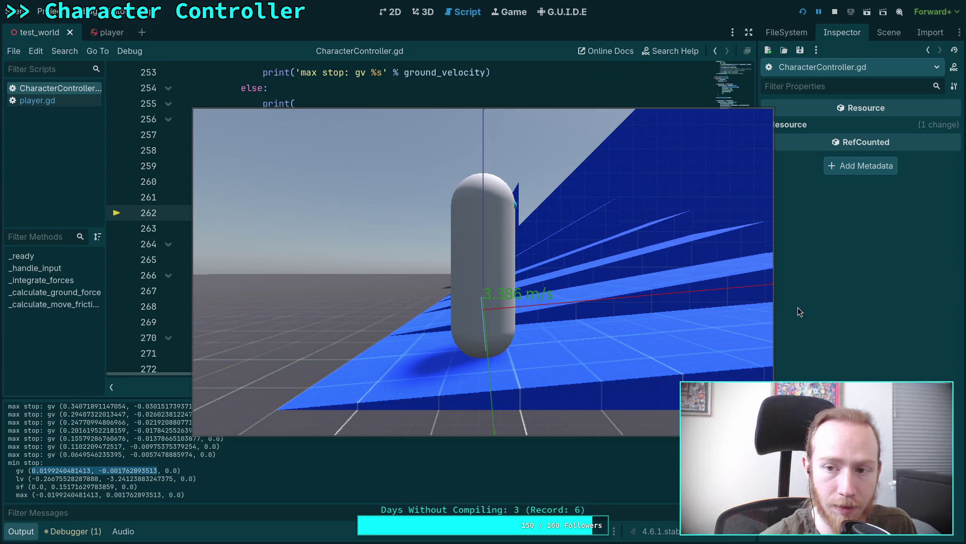
- Bring the paused game back into view and check the Stack Trace at the breakpoint
{"action": "key", "text": "F8"}
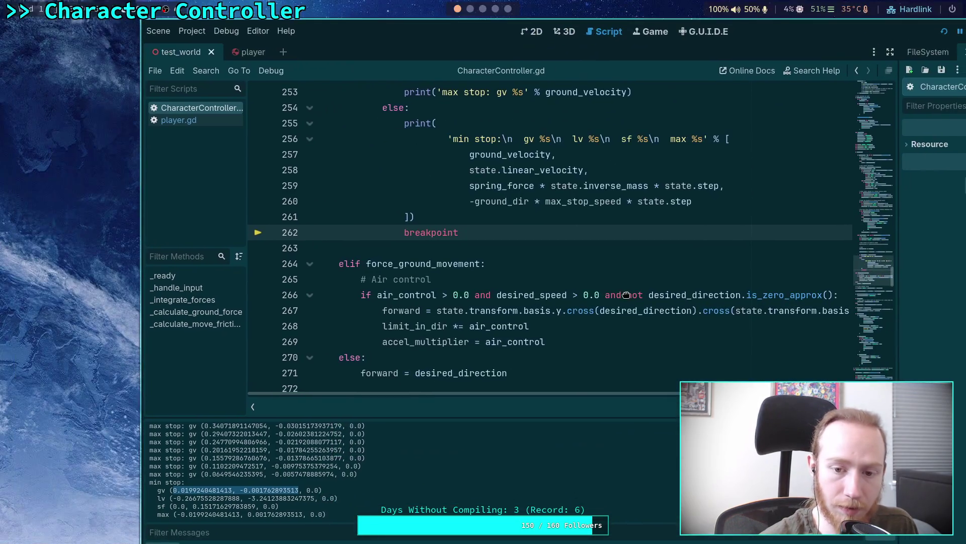
{"action": "key", "text": "F5"}
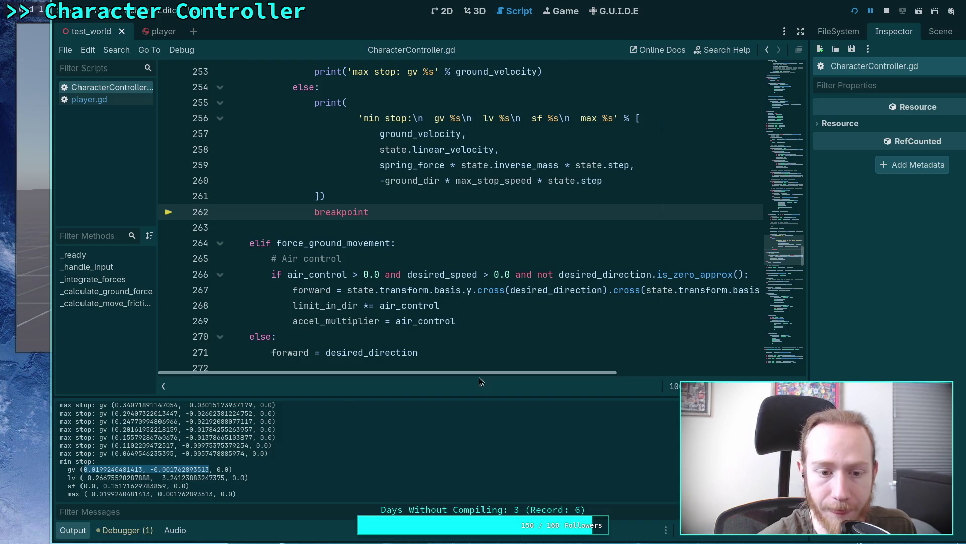
{"action": "left_click", "coordinate": [125, 530]}
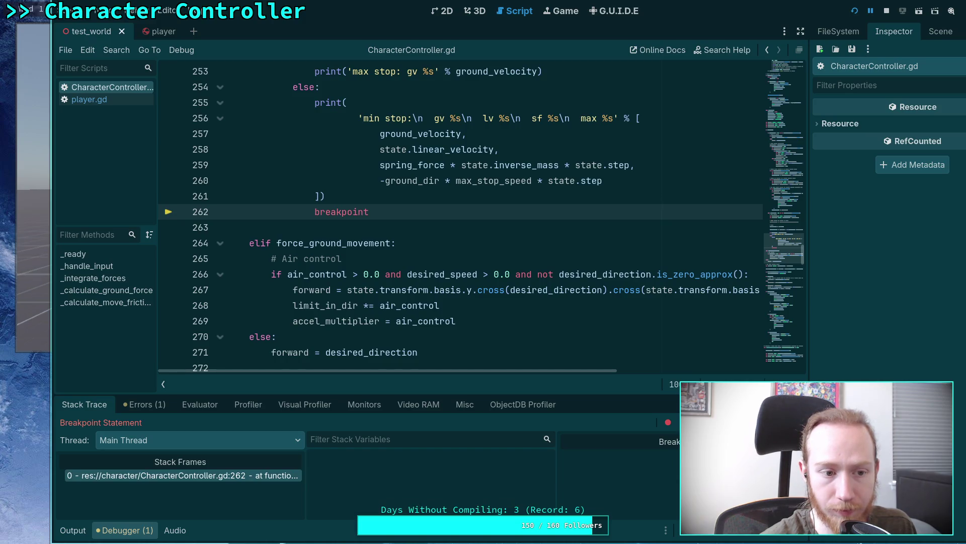
{"action": "left_click", "coordinate": [34, 316]}
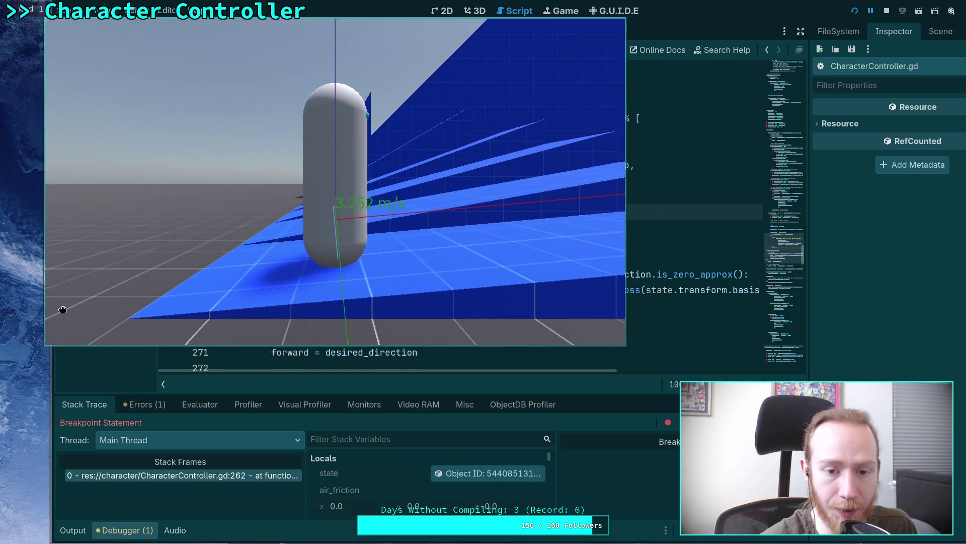
- Continue the game past the breakpoint with F12 while watching the Output log
{"action": "left_click", "coordinate": [79, 534]}
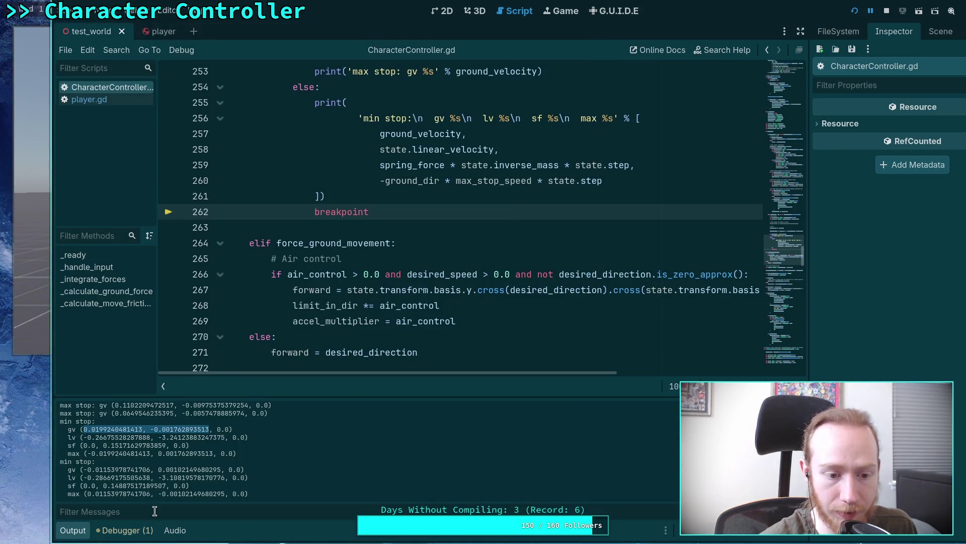
{"action": "left_click", "coordinate": [32, 333]}
{"action": "left_click_drag", "start_coordinate": [34, 337], "coordinate": [35, 341]}
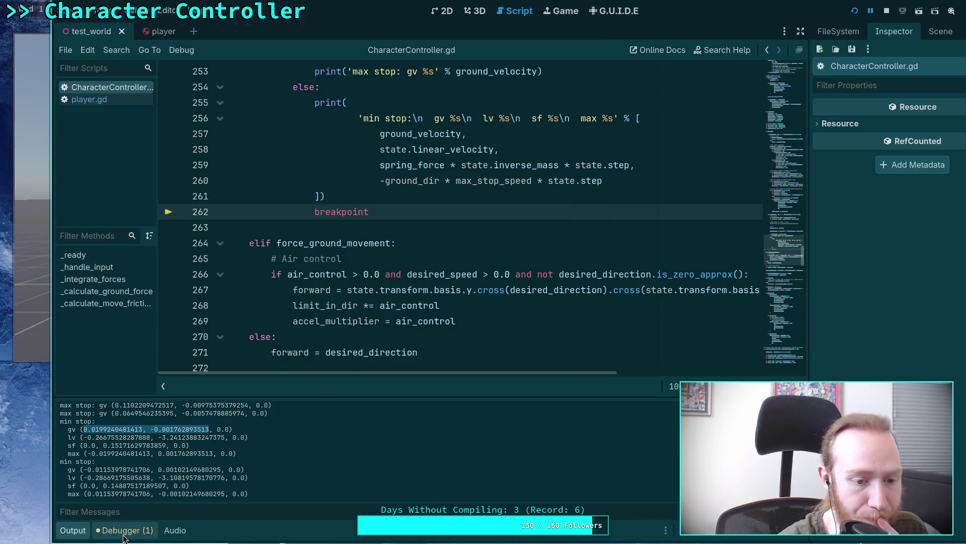
{"action": "key", "text": "F12"}
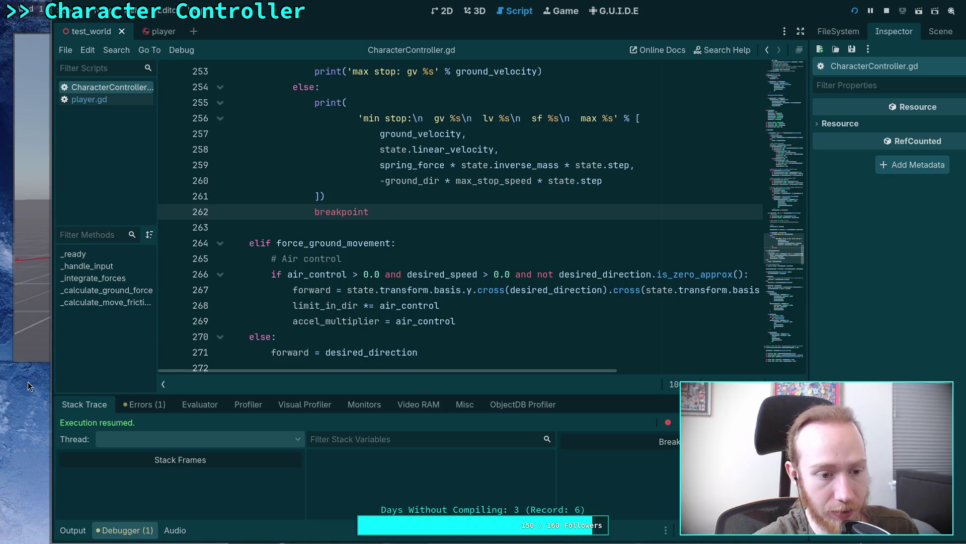
- Back in the editor, scroll the Output log through the two new min-stop entries
{"action": "key", "text": "alt+Tab"}
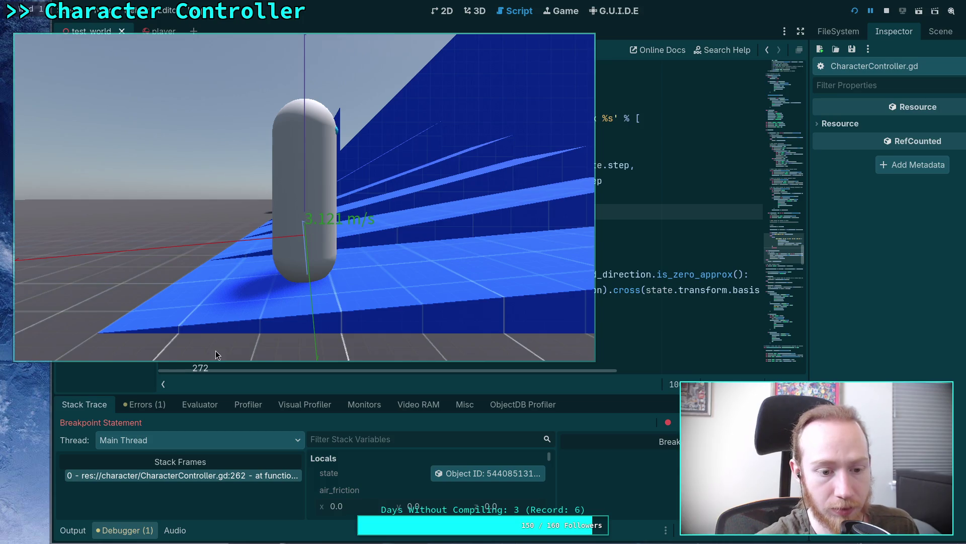
{"action": "left_click", "coordinate": [157, 407]}
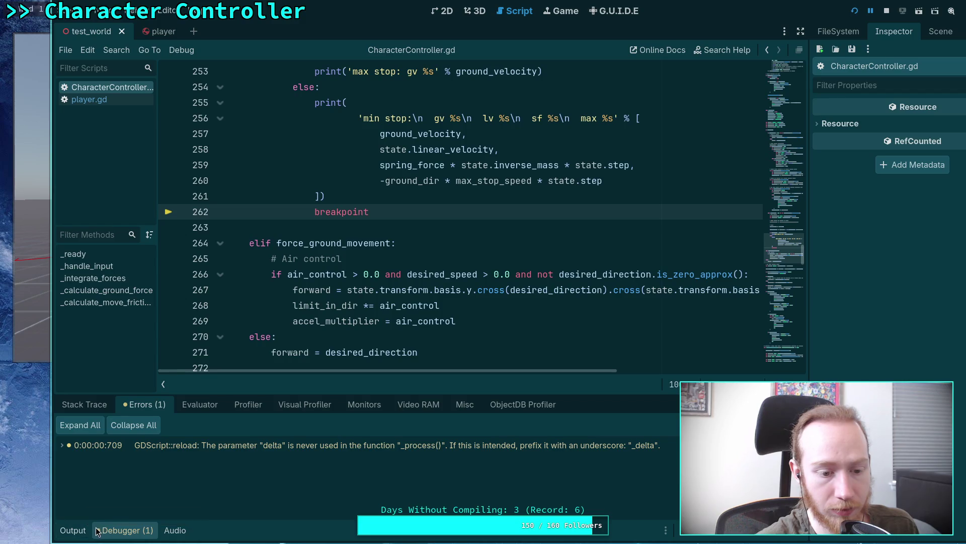
{"action": "left_click", "coordinate": [73, 530]}
{"action": "scroll", "coordinate": [129, 464], "scroll_direction": "down", "scroll_amount": 1}
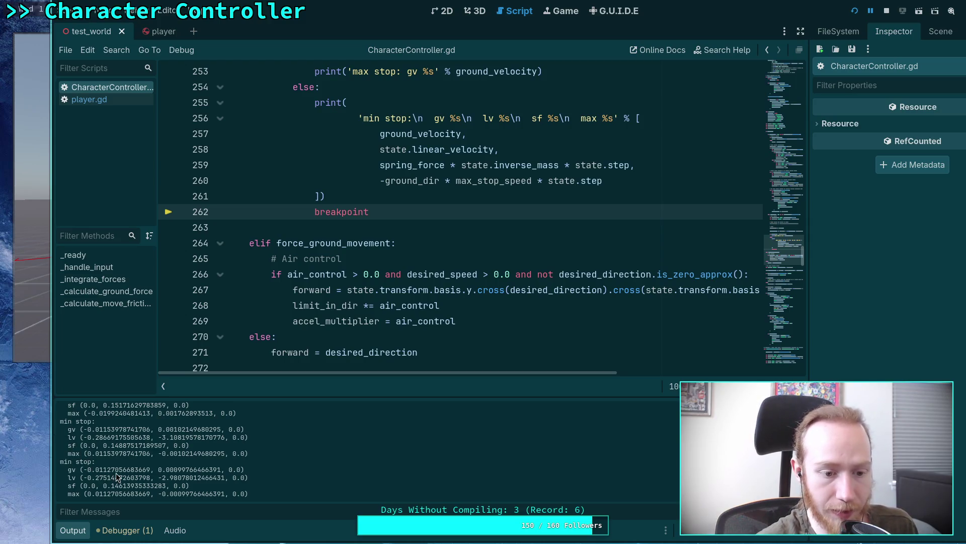
{"action": "scroll", "coordinate": [111, 463], "scroll_direction": "up", "scroll_amount": 1}
{"action": "left_click_drag", "start_coordinate": [209, 411], "coordinate": [84, 411]}
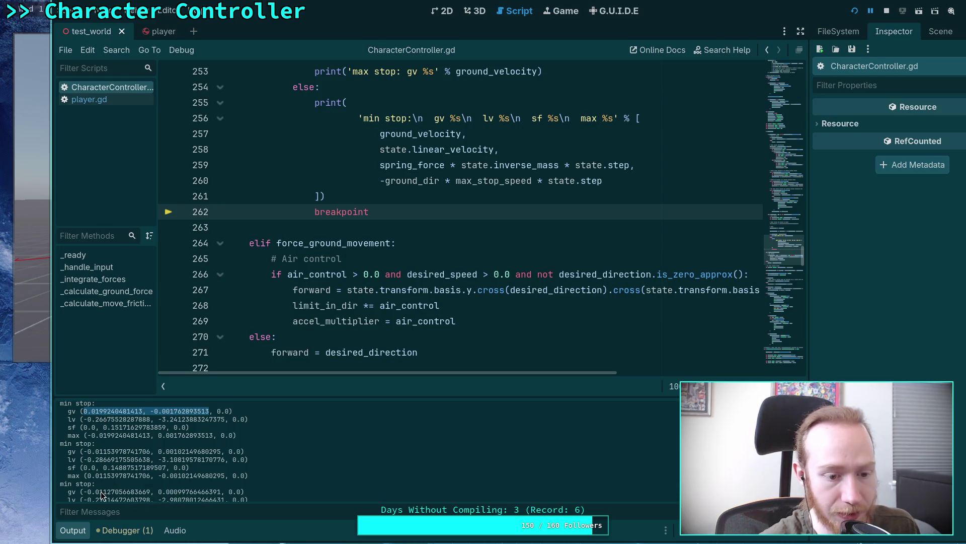
{"action": "scroll", "coordinate": [105, 491], "scroll_direction": "down", "scroll_amount": 2}
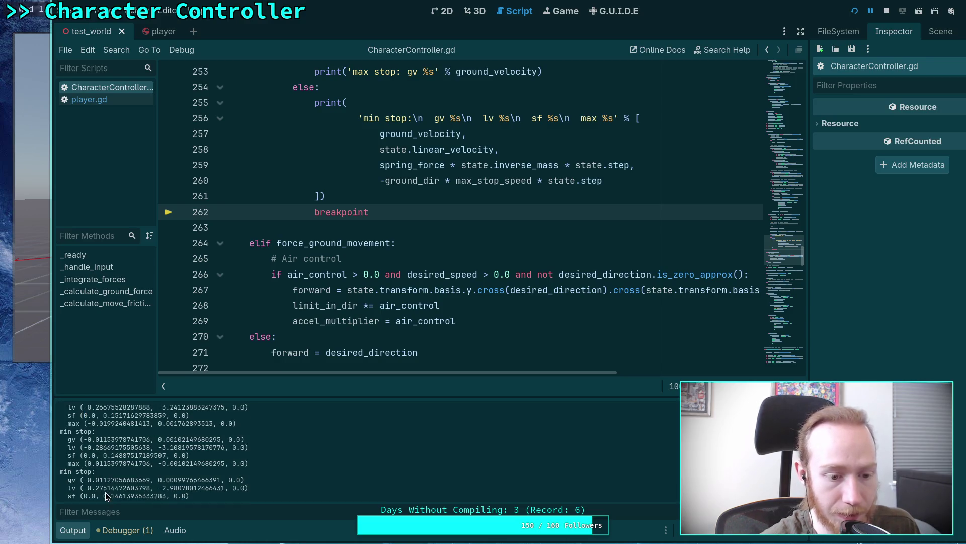
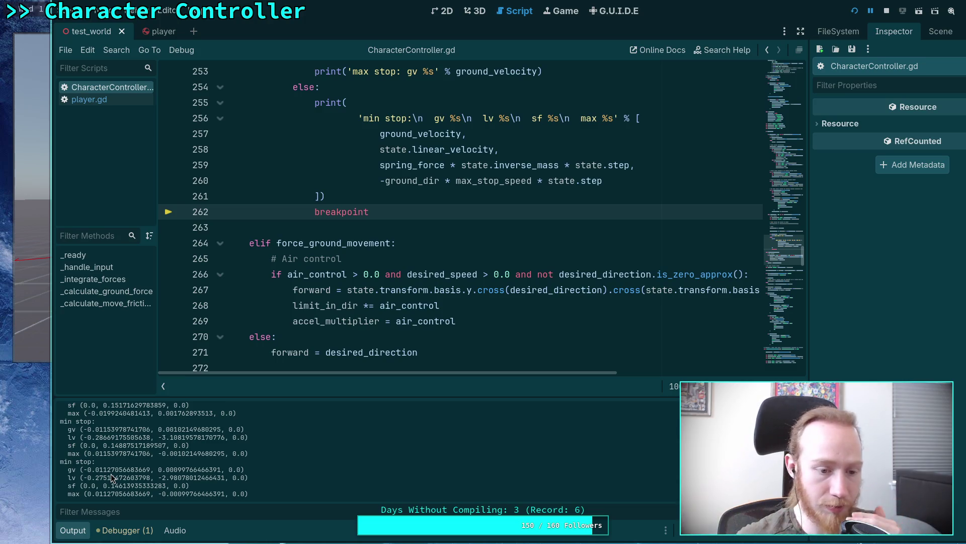
- Scroll the script up until the '# Stop quickly' elif block at line 238 is at the top
{"action": "scroll", "coordinate": [407, 302], "scroll_direction": "up", "scroll_amount": 3}
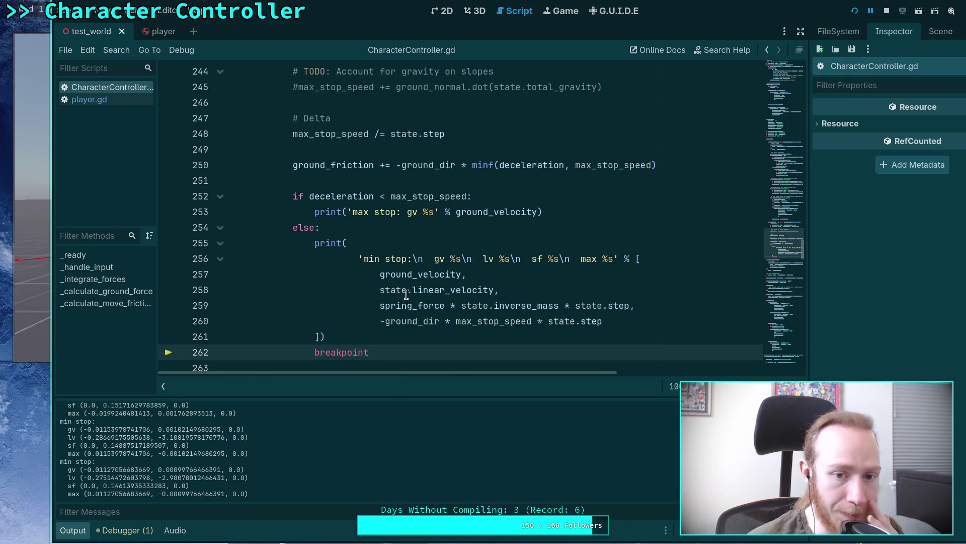
{"action": "scroll", "coordinate": [407, 259], "scroll_direction": "up", "scroll_amount": 2}
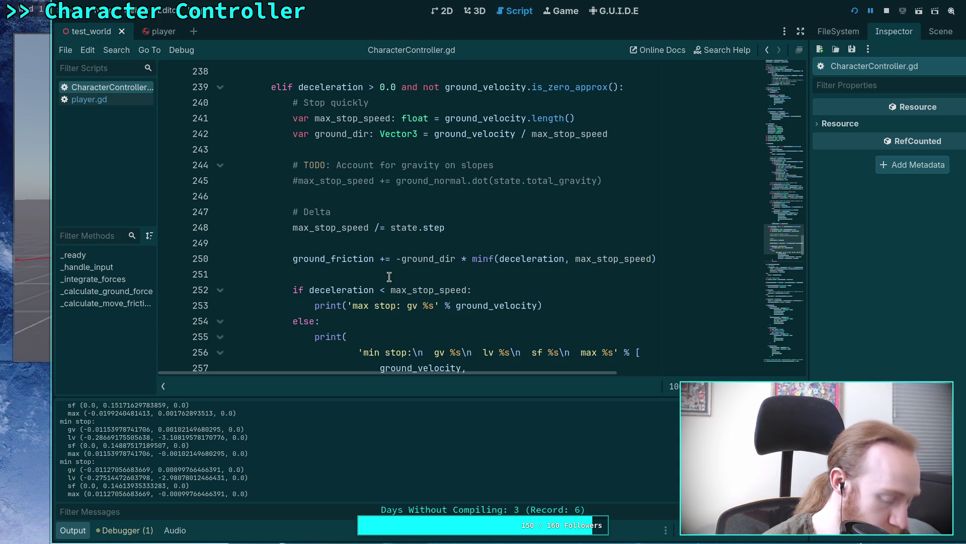
{"action": "double_click", "coordinate": [364, 120]}
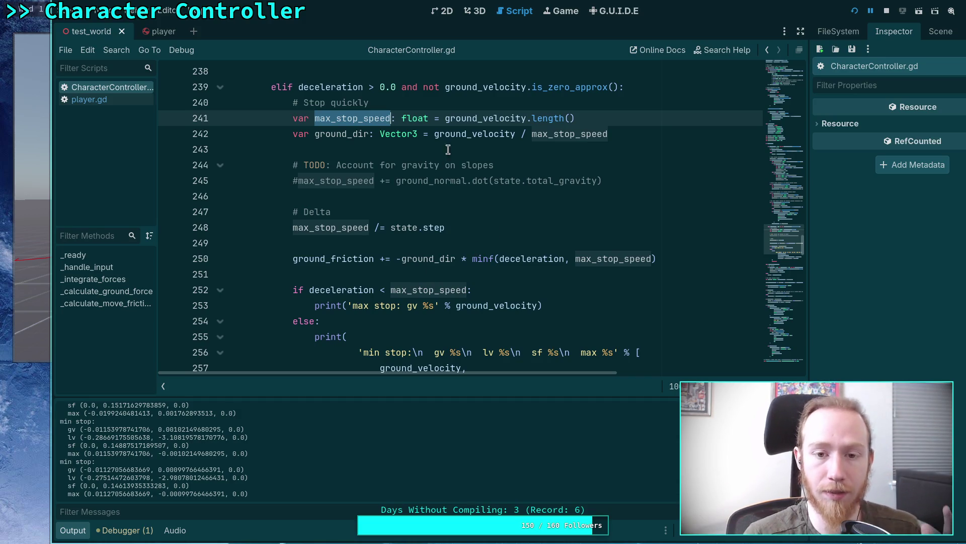
{"action": "double_click", "coordinate": [472, 121]}
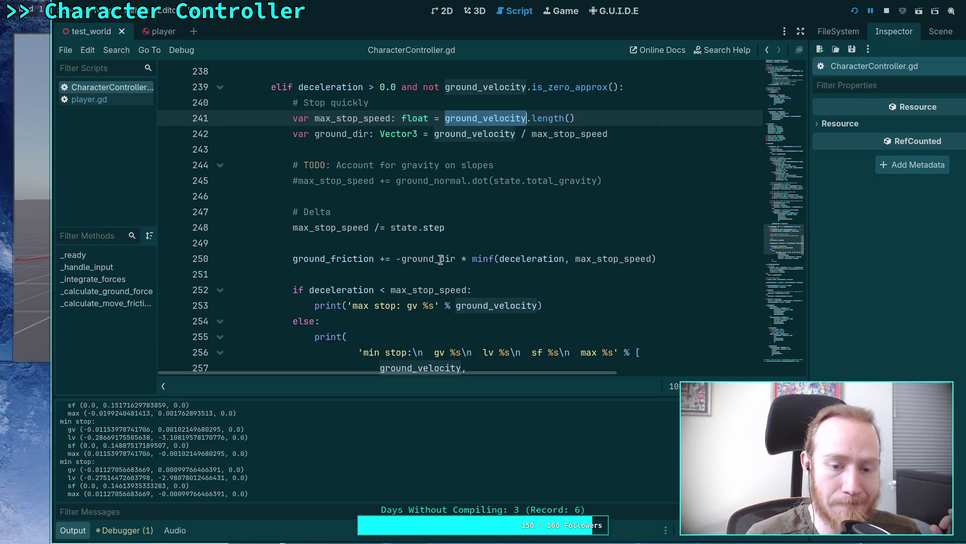
{"action": "mouse_move", "coordinate": [441, 260]}
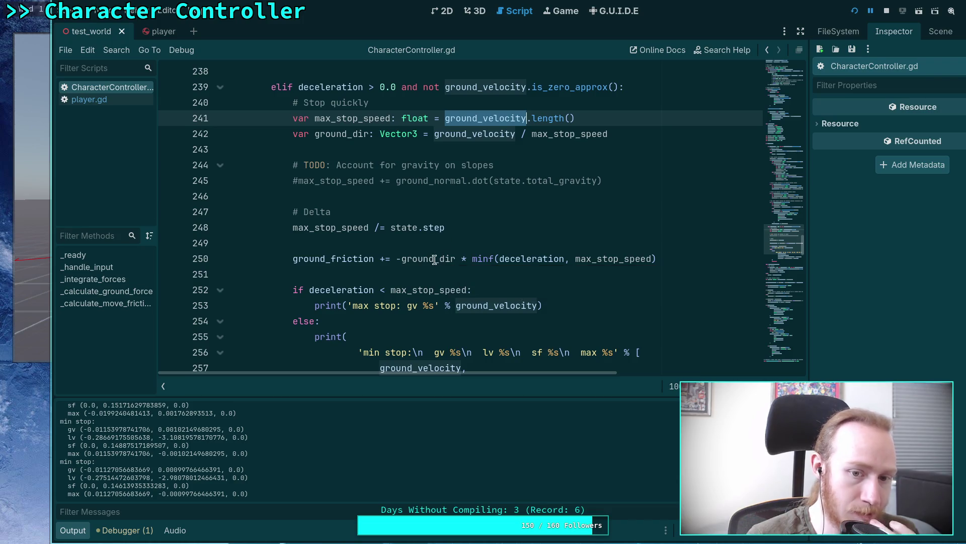
{"action": "double_click", "coordinate": [435, 260]}
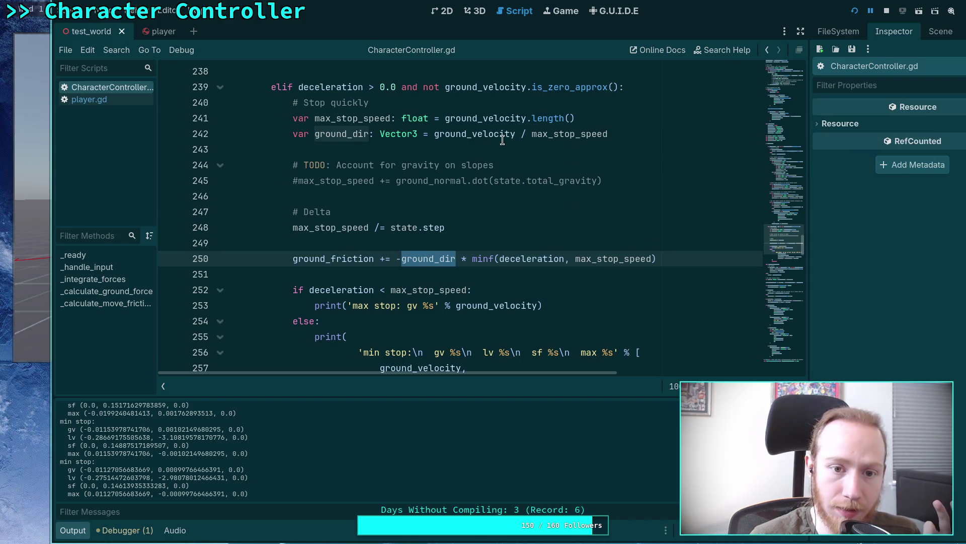
{"action": "left_click", "coordinate": [607, 120]}
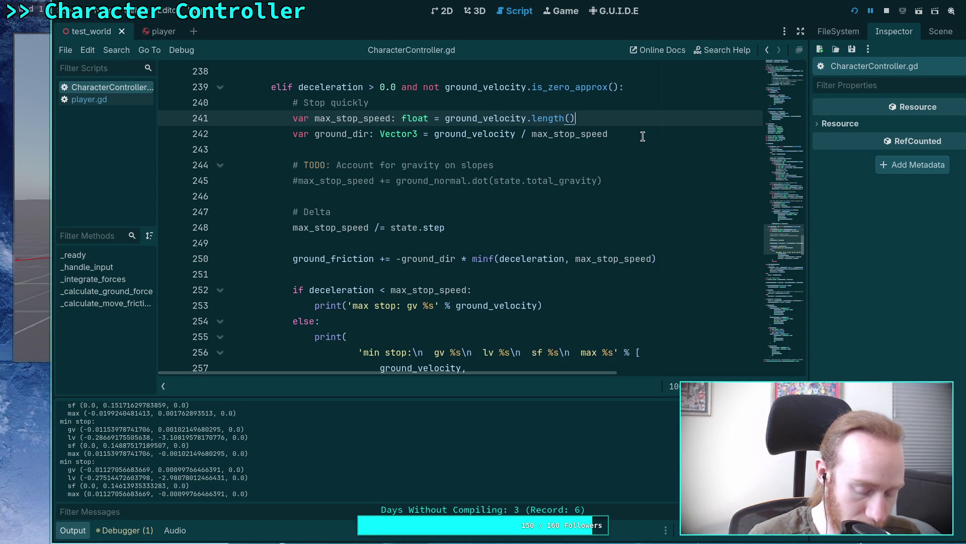
{"action": "double_click", "coordinate": [588, 258]}
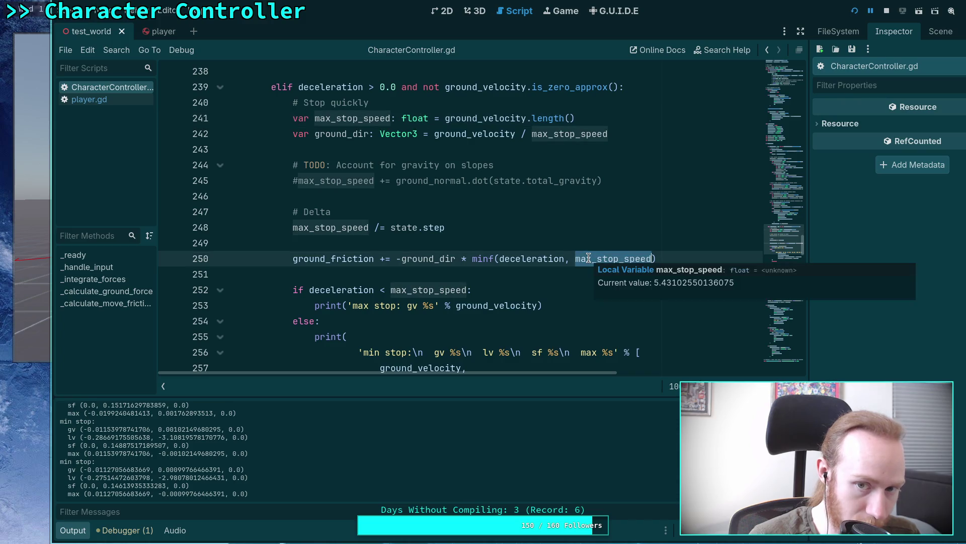
{"action": "double_click", "coordinate": [476, 118]}
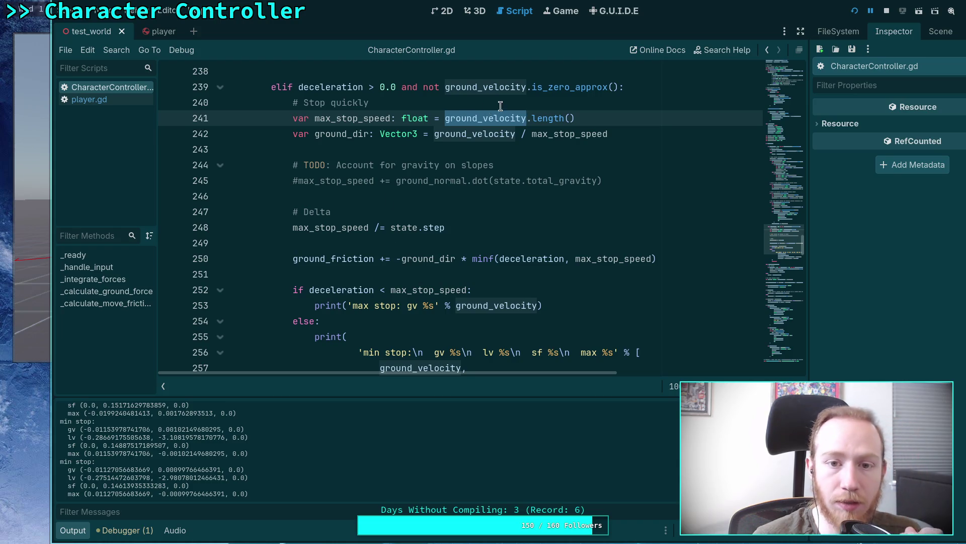
{"action": "left_click", "coordinate": [609, 102]}
- Add a trailing comma to the Stop quickly comment, rerun the game and select the first max stop values
{"action": "type", "text": ", "}
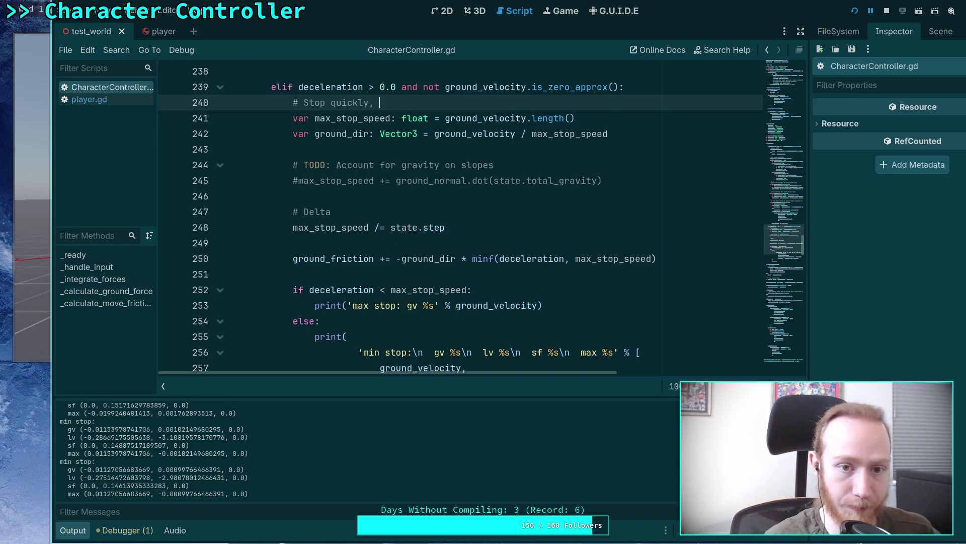
{"action": "type", "text": "r"}
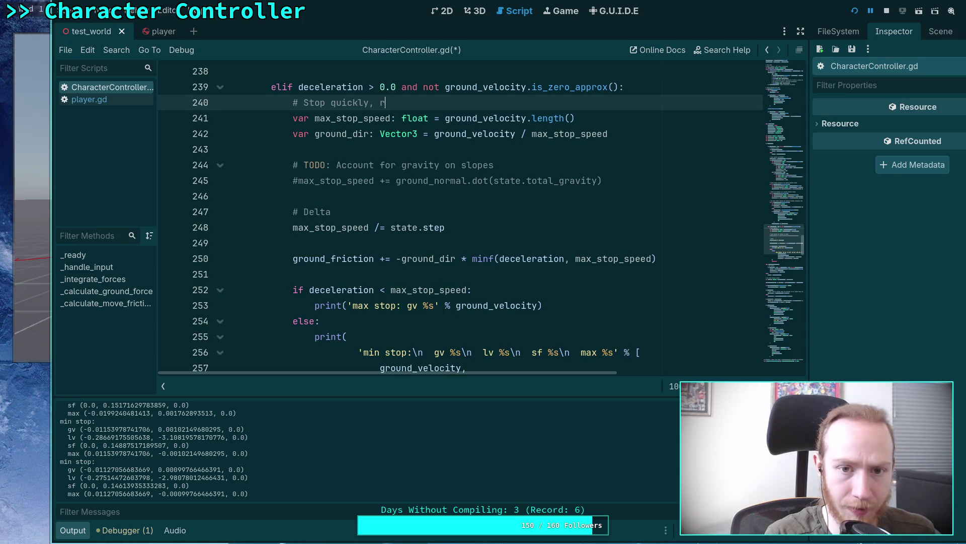
{"action": "type", "text": "emove ver"}
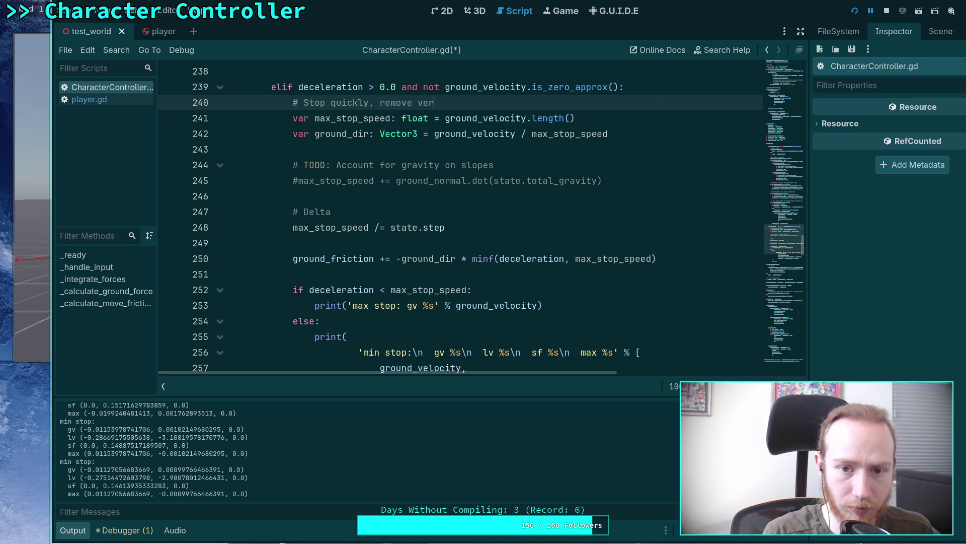
{"action": "type", "text": "tical tr"}
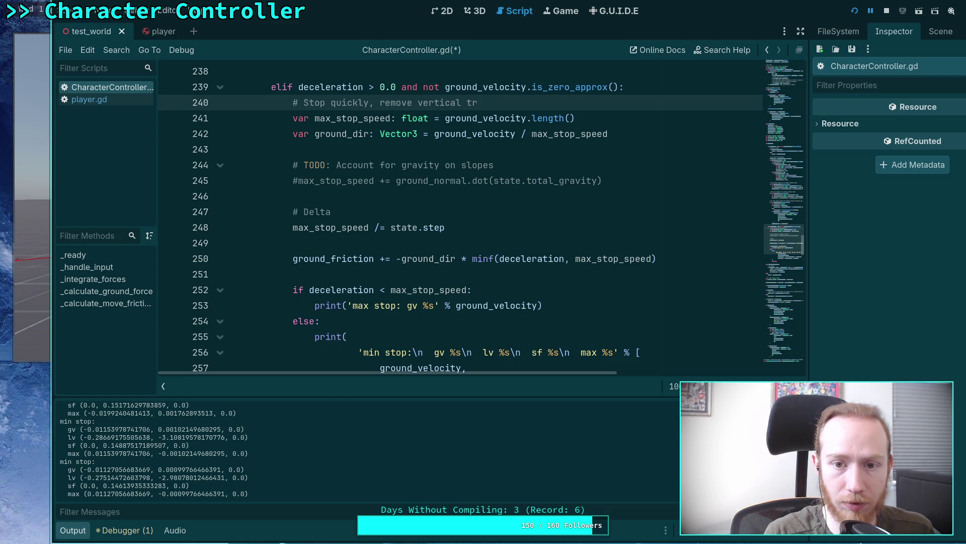
{"action": "key", "text": "BackSpace"}
{"action": "key", "text": "BackSpace"}
{"action": "key", "text": "BackSpace"}
{"action": "key", "text": "BackSpace"}
{"action": "type", "text": "lateral"}
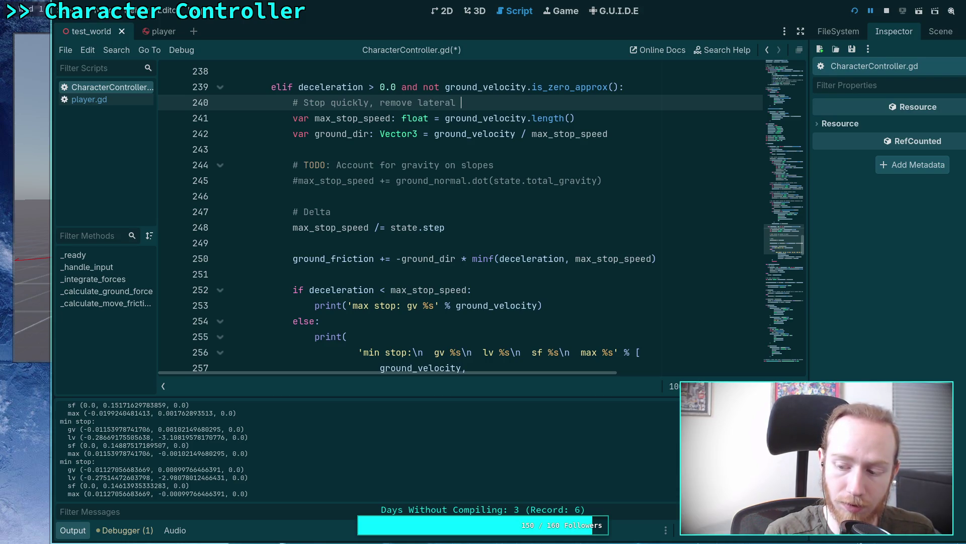
{"action": "key", "text": "BackSpace"}
{"action": "key", "text": "BackSpace"}
{"action": "key", "text": "BackSpace"}
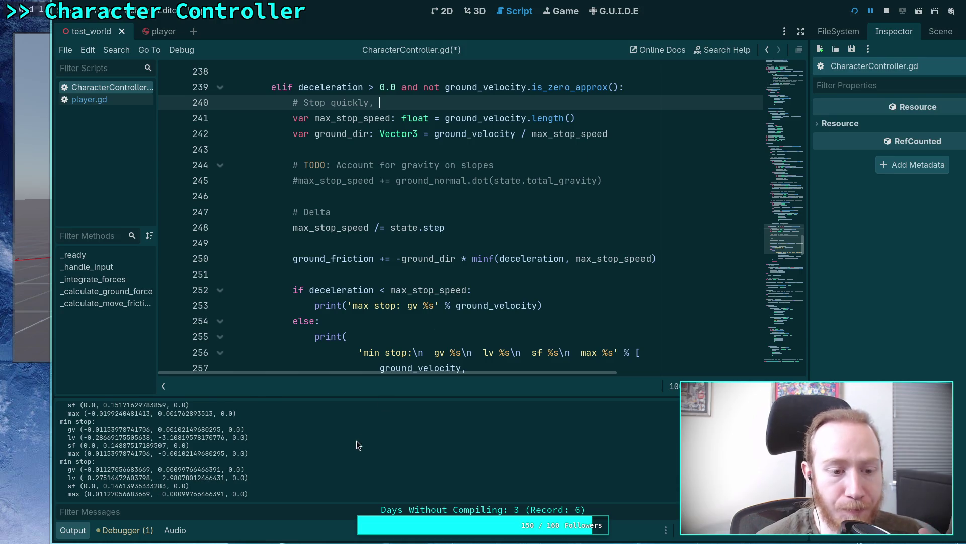
{"action": "key", "text": "F5"}
{"action": "left_click_drag", "start_coordinate": [114, 435], "coordinate": [254, 436]}
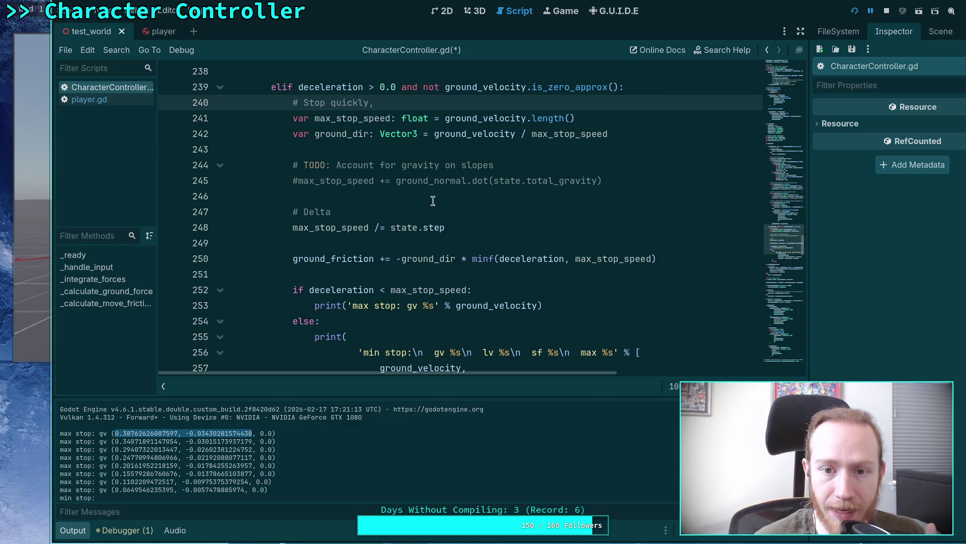
- Place the caret on lines 241 and 240, then switch to Krita's capsule-on-slope annotation image
{"action": "left_click", "coordinate": [491, 120]}
{"action": "left_click", "coordinate": [471, 104]}
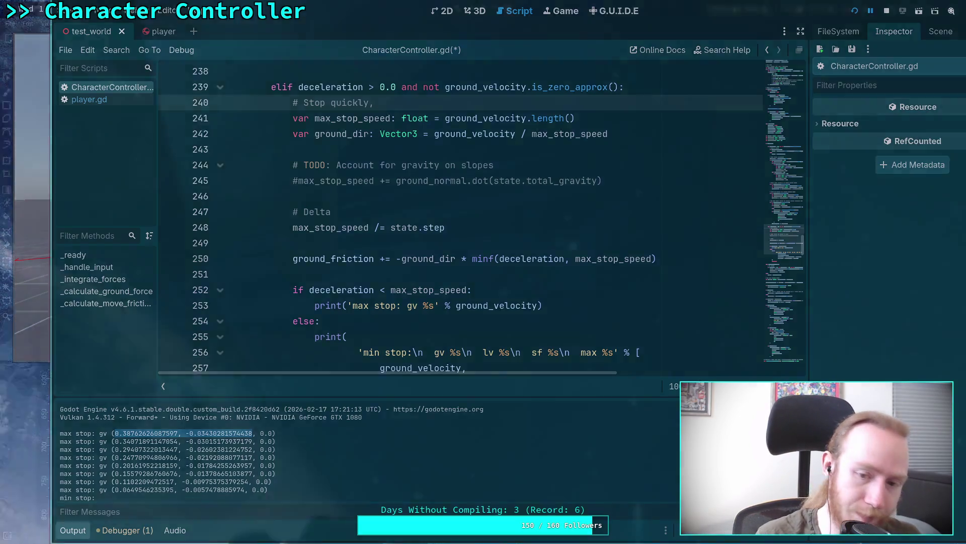
{"action": "key", "text": "alt+Tab"}
{"action": "scroll", "coordinate": [523, 279], "scroll_direction": "down", "scroll_amount": 3}
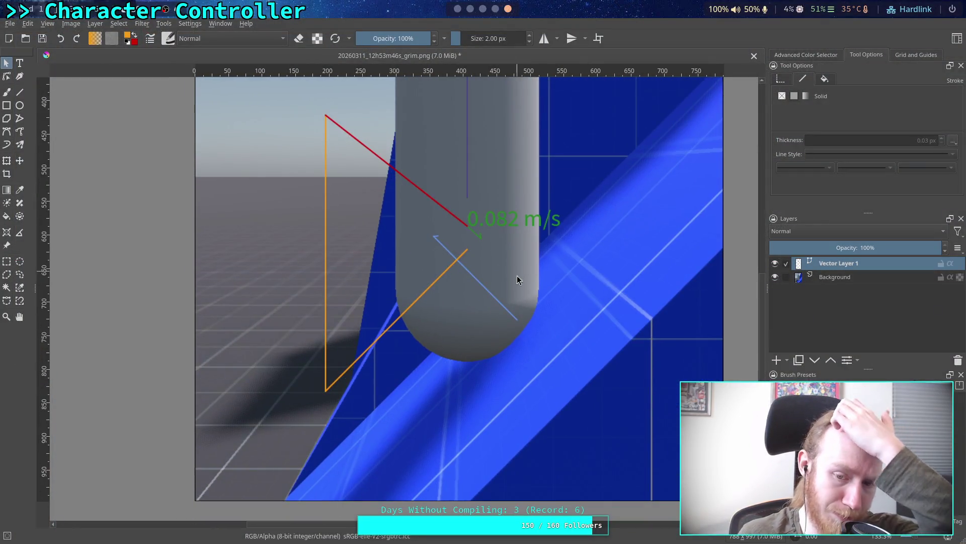
- Scroll around the Krita annotation showing the capsule at 0.082 m/s on the slope
{"action": "scroll", "coordinate": [539, 300], "scroll_direction": "up", "scroll_amount": 2}
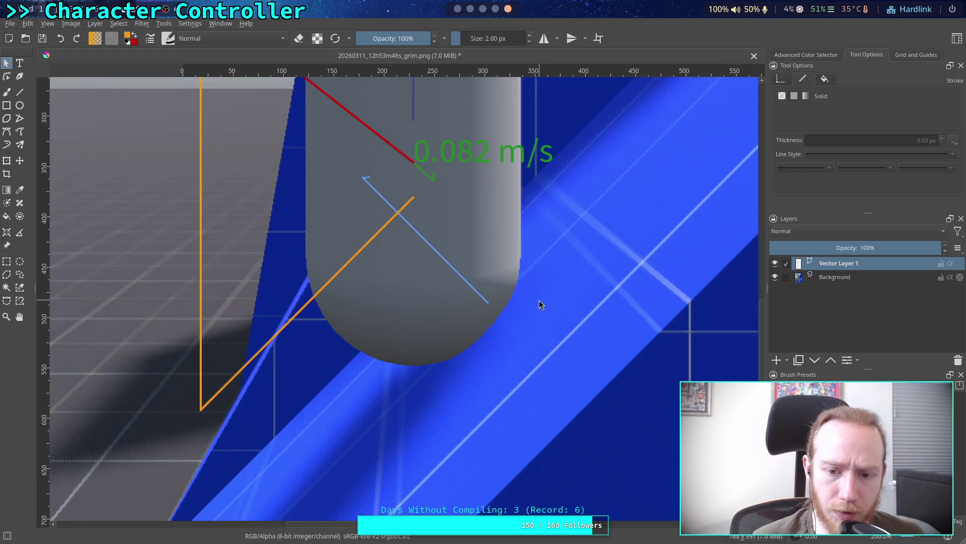
{"action": "scroll", "coordinate": [485, 268], "scroll_direction": "down", "scroll_amount": 3}
{"action": "scroll", "coordinate": [479, 302], "scroll_direction": "up", "scroll_amount": 3}
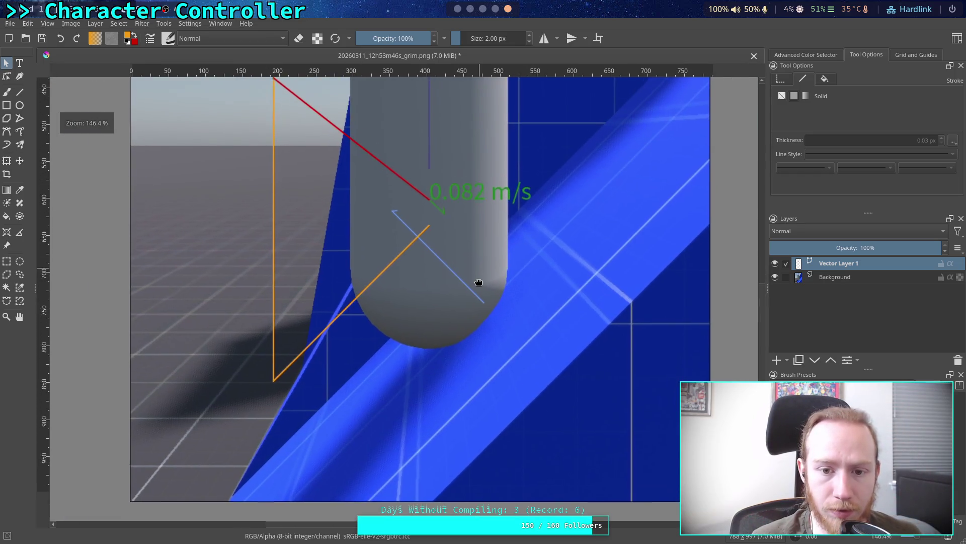
{"action": "scroll", "coordinate": [479, 282], "scroll_direction": "up", "scroll_amount": 1}
{"action": "scroll", "coordinate": [494, 352], "scroll_direction": "down", "scroll_amount": 1}
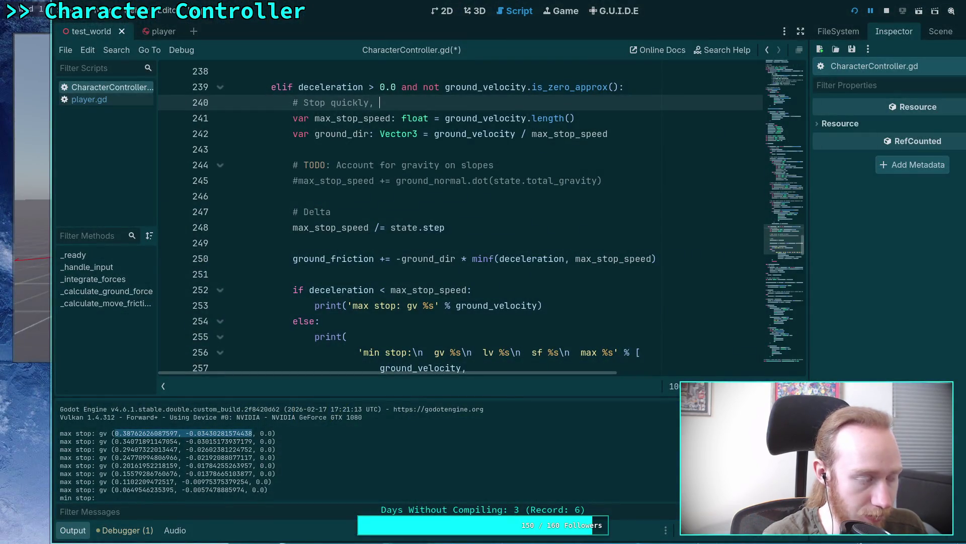
- Stop the game and, in the 3D view, nudge the player capsule slightly along Z
{"action": "key", "text": "F8"}
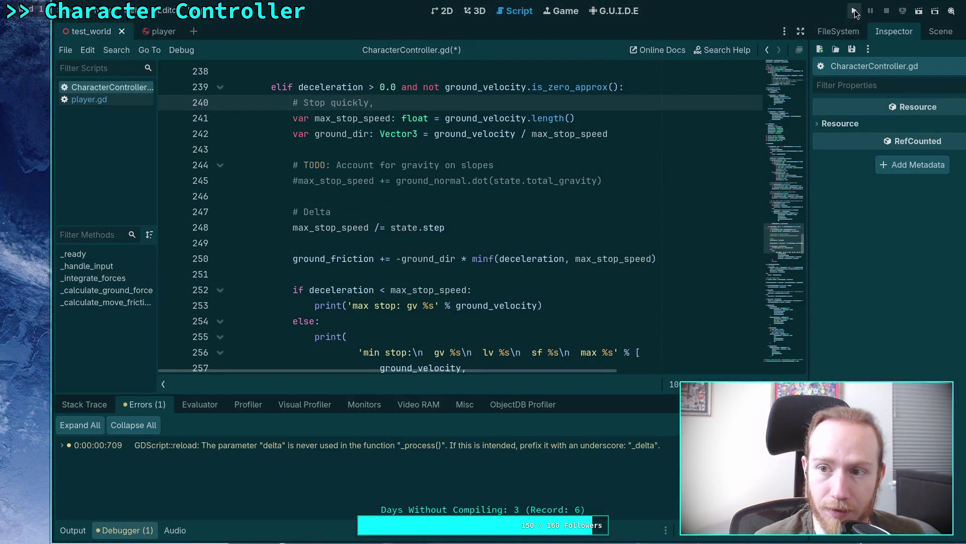
{"action": "left_click", "coordinate": [475, 10]}
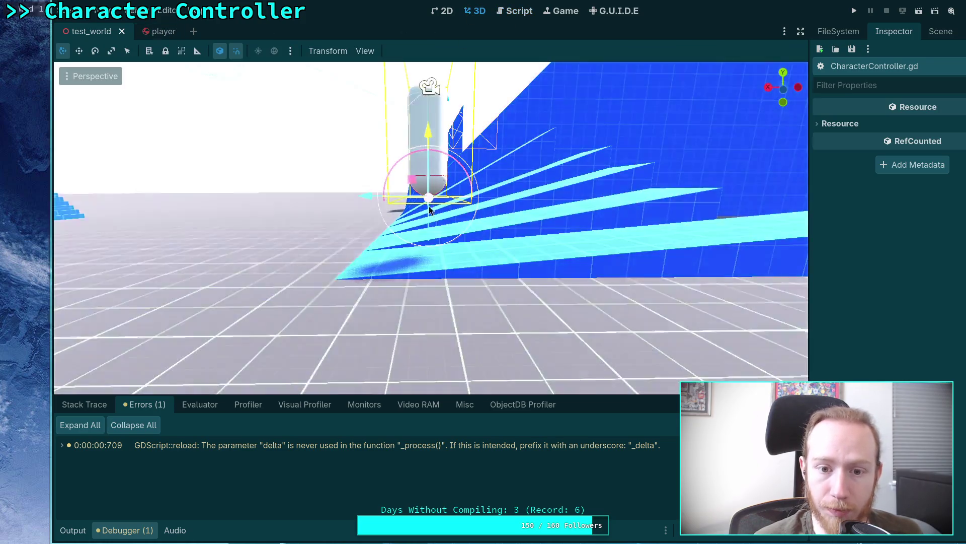
{"action": "key", "text": "w"}
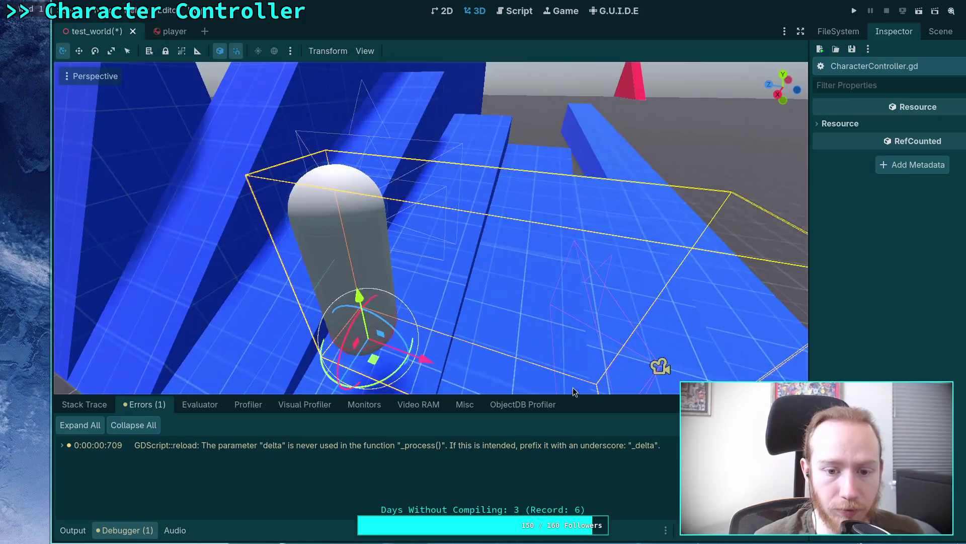
{"action": "mouse_move", "coordinate": [425, 358]}
{"action": "left_mouse_down"}
{"action": "mouse_move", "coordinate": [194, 277]}
{"action": "mouse_move", "coordinate": [209, 233]}
{"action": "mouse_move", "coordinate": [186, 272]}
{"action": "left_mouse_up"}
- Frame the capsule on the blue slope, save the test_world scene and run the game
{"action": "key", "text": "w"}
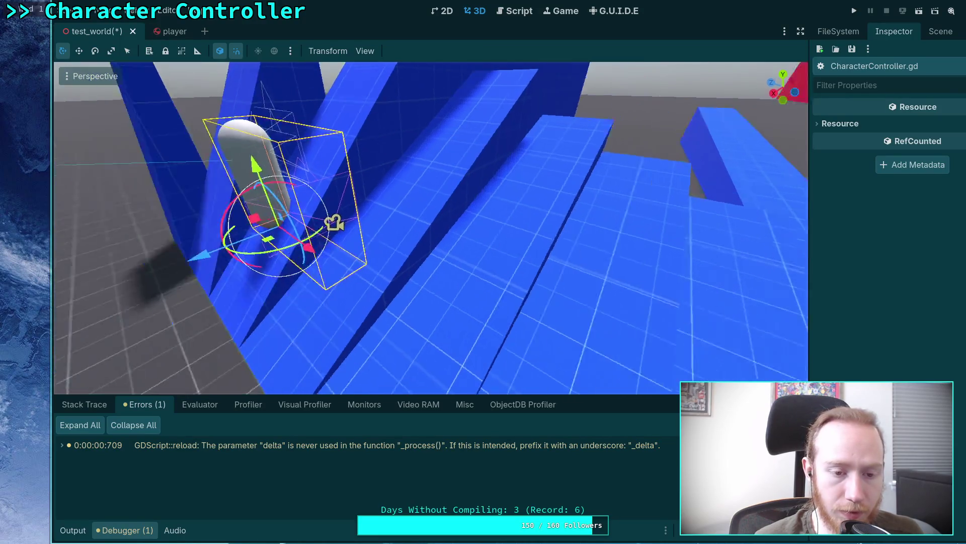
{"action": "key", "text": "w"}
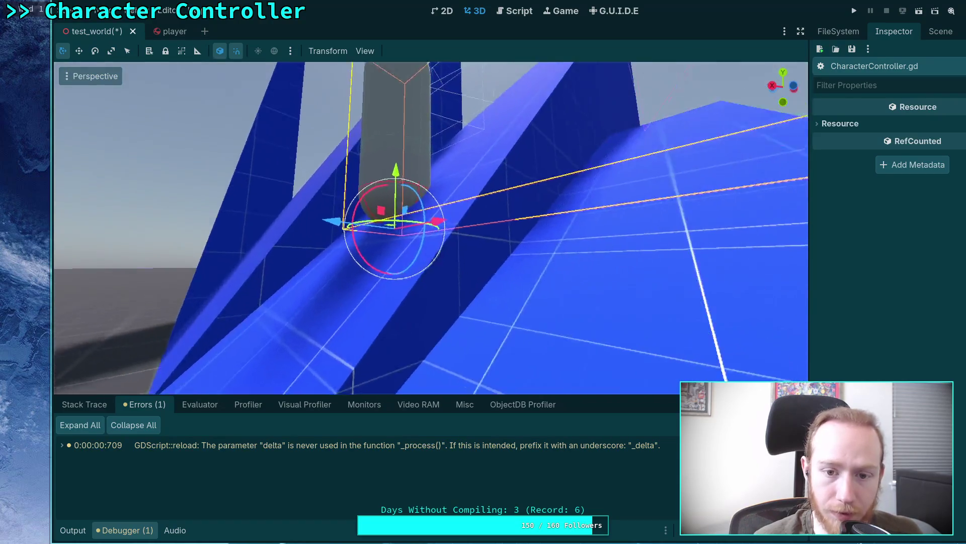
{"action": "key", "text": "q"}
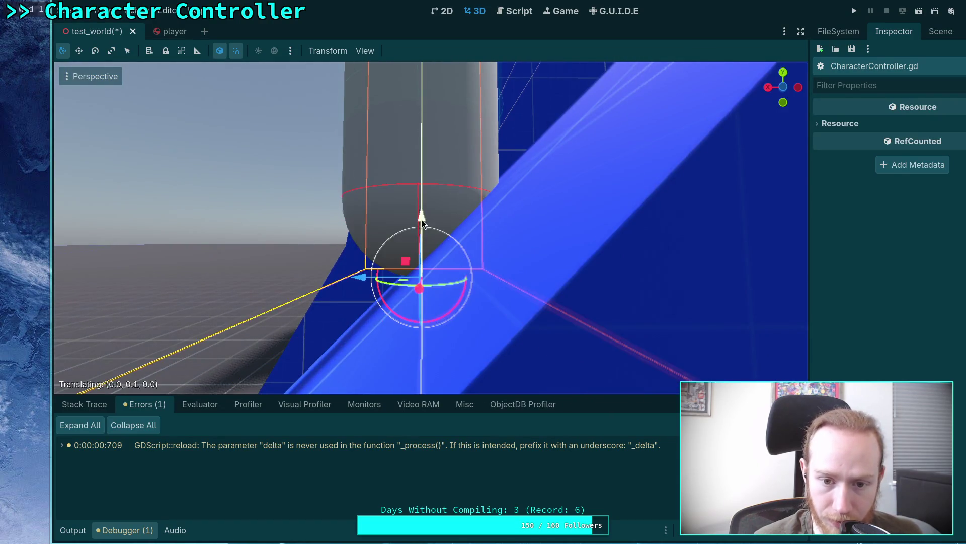
{"action": "key", "text": "w"}
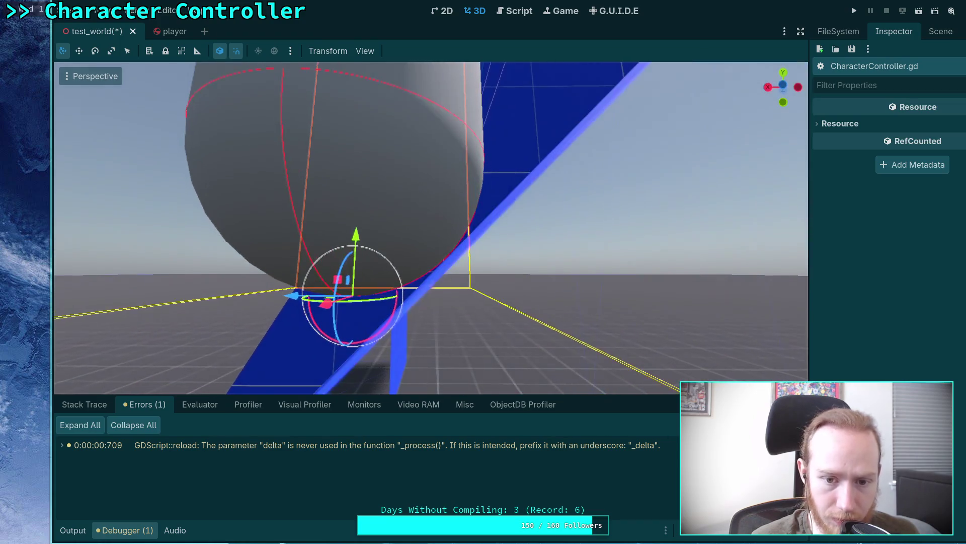
{"action": "left_click_drag", "start_coordinate": [357, 235], "coordinate": [359, 235]}
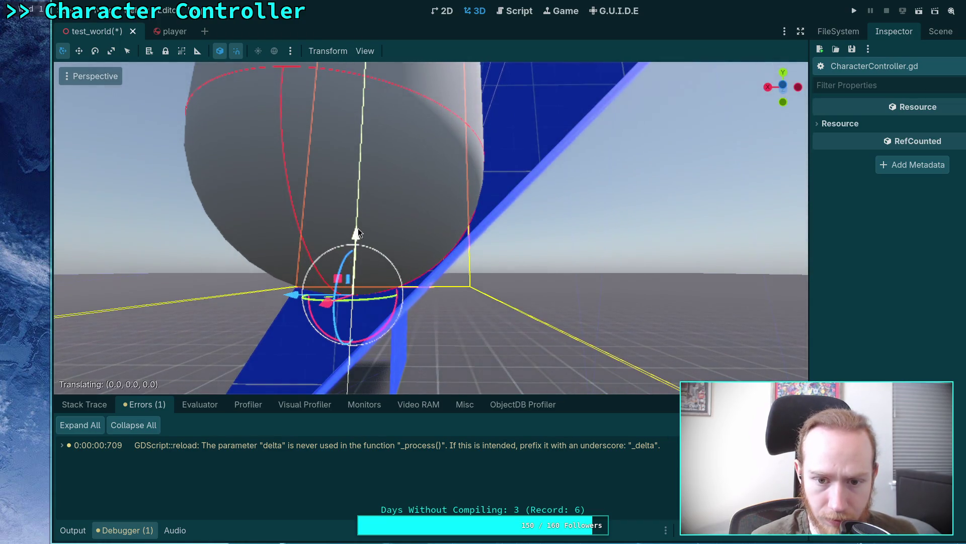
{"action": "key", "text": "w"}
{"action": "key", "text": "e"}
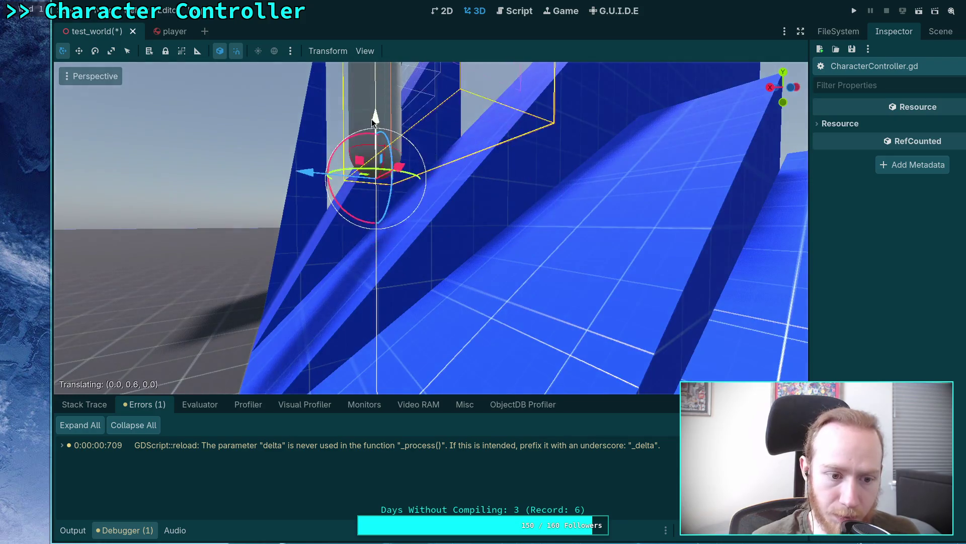
{"action": "key", "text": "ctrl+s"}
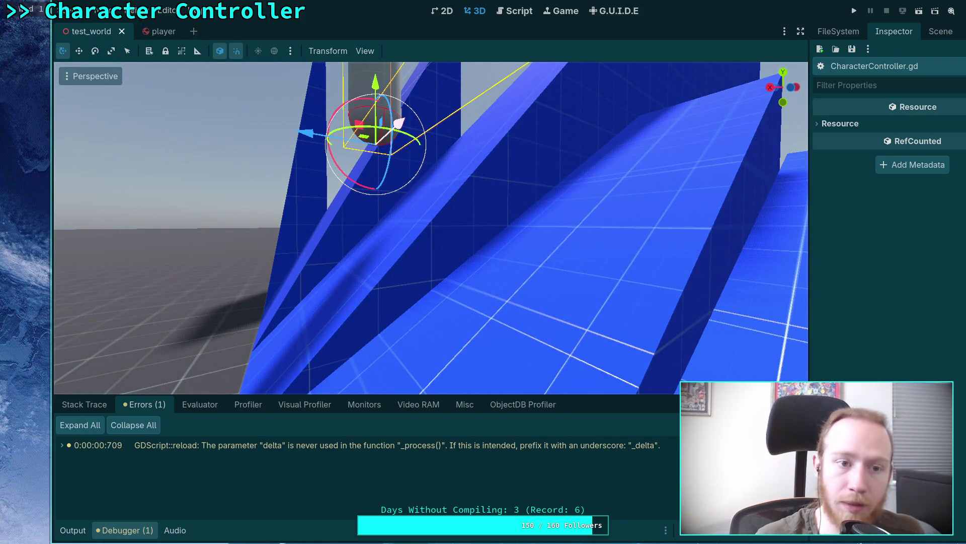
{"action": "left_click", "coordinate": [856, 19]}
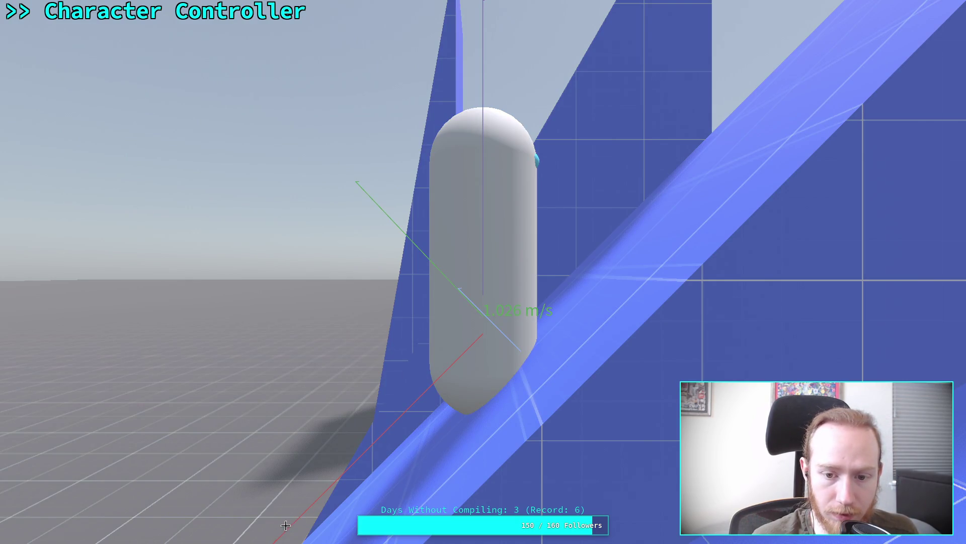
- Screenshot the capsule on the slope, stop the game and bring up Krita's Open dialog
{"action": "mouse_move", "coordinate": [286, 528]}
{"action": "left_mouse_down"}
{"action": "mouse_move", "coordinate": [324, 457]}
{"action": "mouse_move", "coordinate": [589, 112]}
{"action": "mouse_move", "coordinate": [637, 90]}
{"action": "mouse_move", "coordinate": [671, 89]}
{"action": "left_mouse_up"}
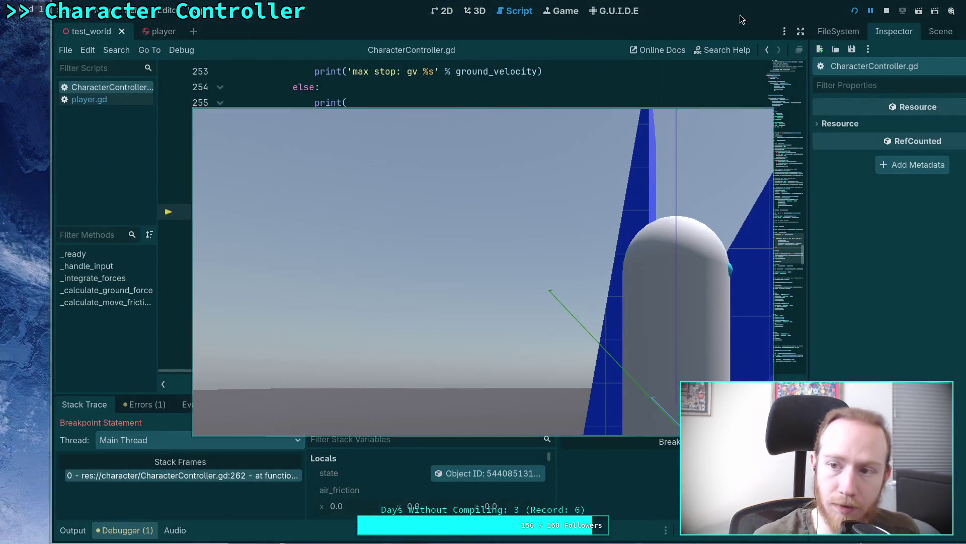
{"action": "key", "text": "F8"}
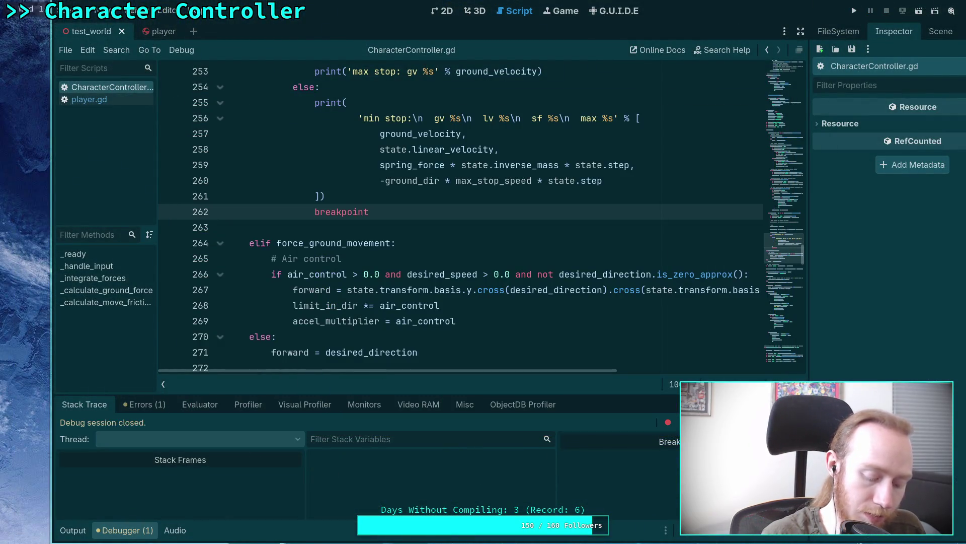
{"action": "key", "text": "alt+Tab"}
{"action": "key", "text": "ctrl+o"}
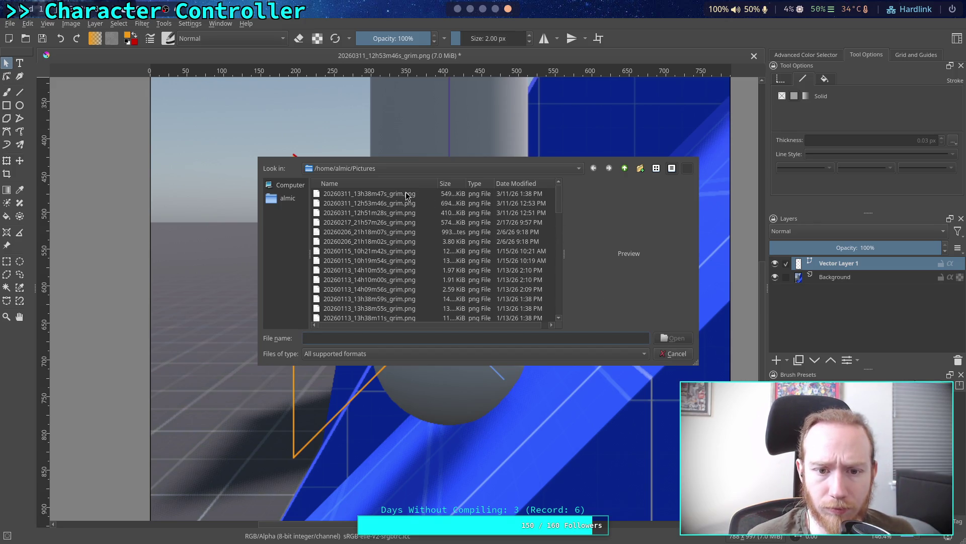
- Open 20260311_13h38m47s_grim.png in Krita, then comment out line 262's breakpoint in Godot
{"action": "double_click", "coordinate": [369, 193]}
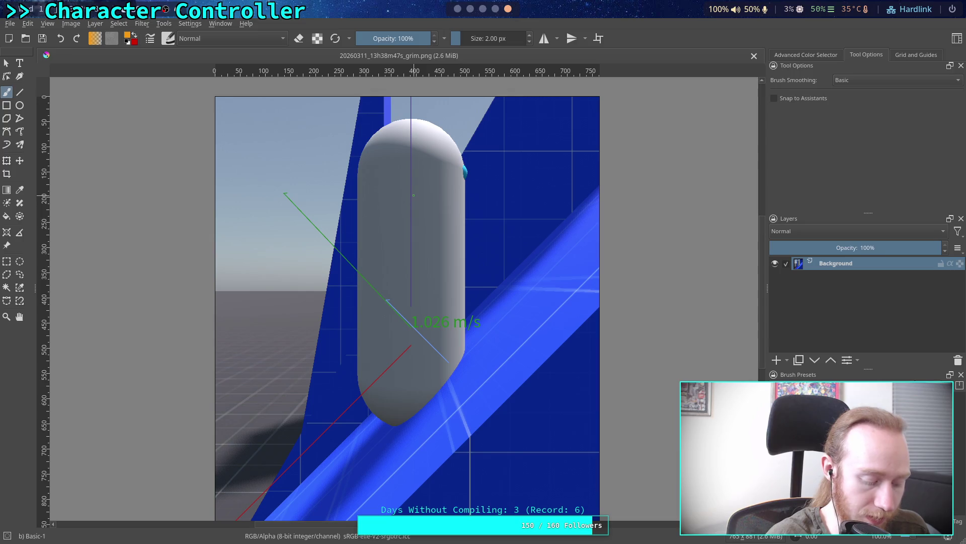
{"action": "key", "text": "alt+Tab"}
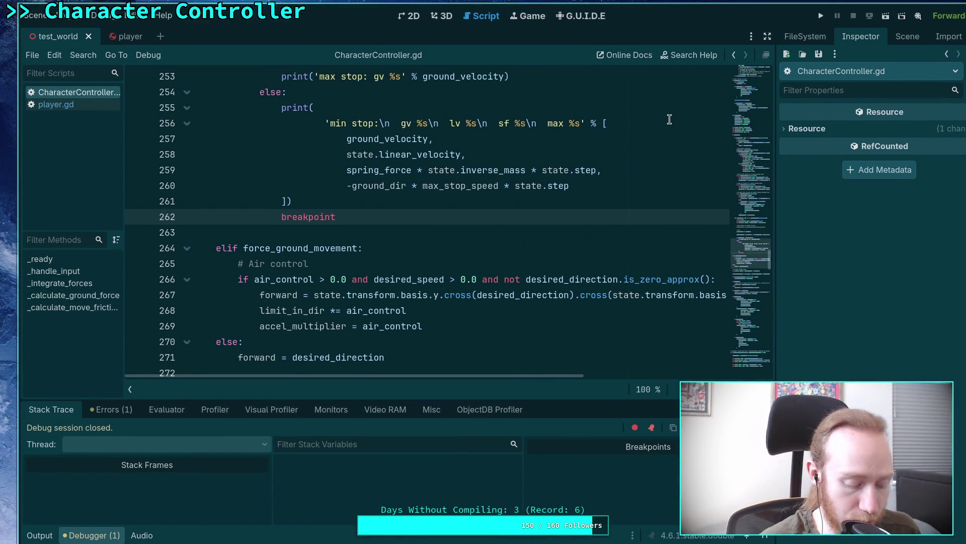
{"action": "type", "text": "#"}
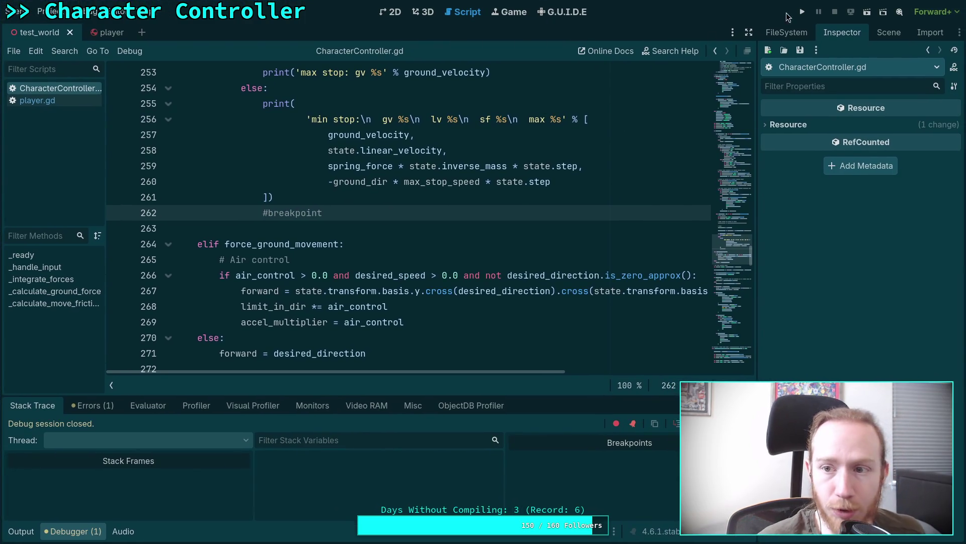
- Open player.gd and select the digits of Engine.time_scale = 0.125 on line 56
{"action": "left_click", "coordinate": [63, 100]}
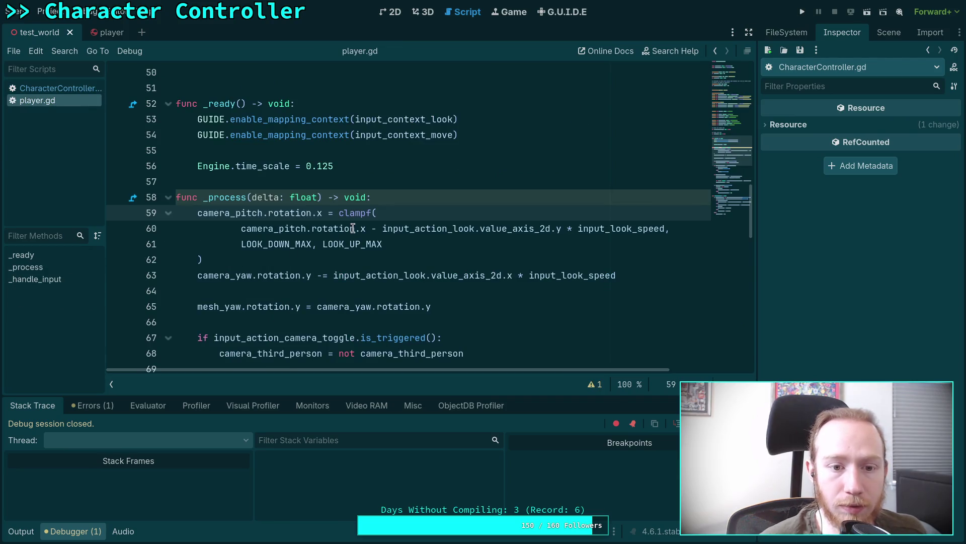
{"action": "double_click", "coordinate": [317, 166]}
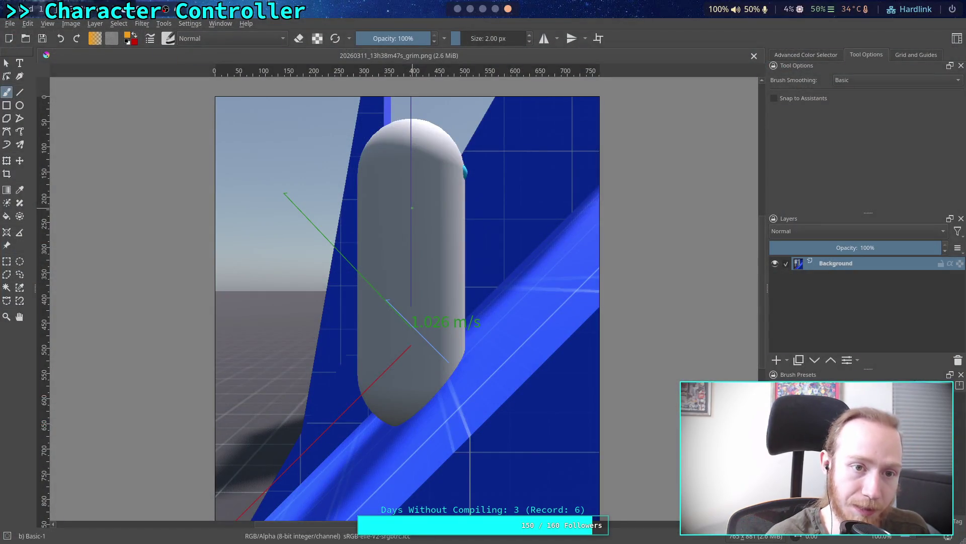
{"action": "key", "text": "super+2"}
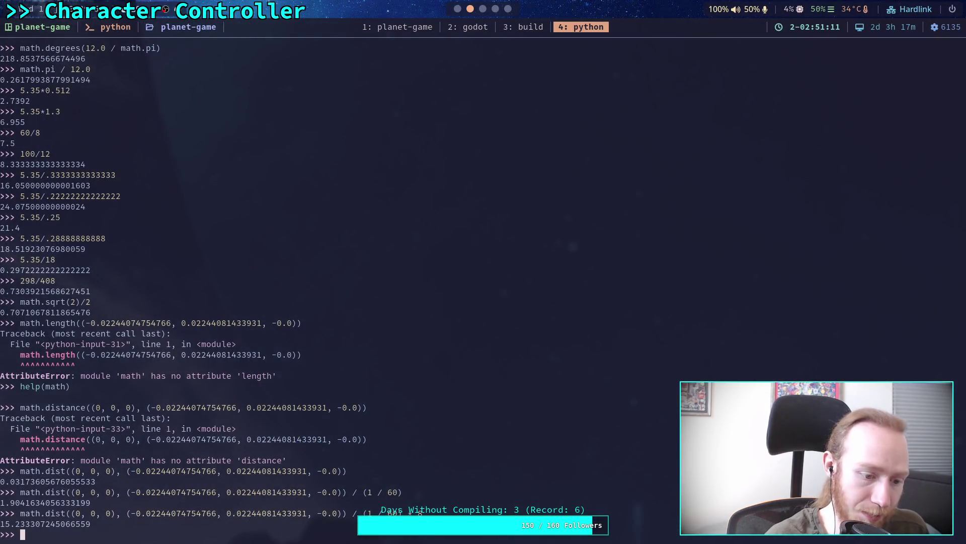
- Evaluate 1/16 in the Python terminal to get 0.0625, then return to Godot
{"action": "type", "text": "1/"}
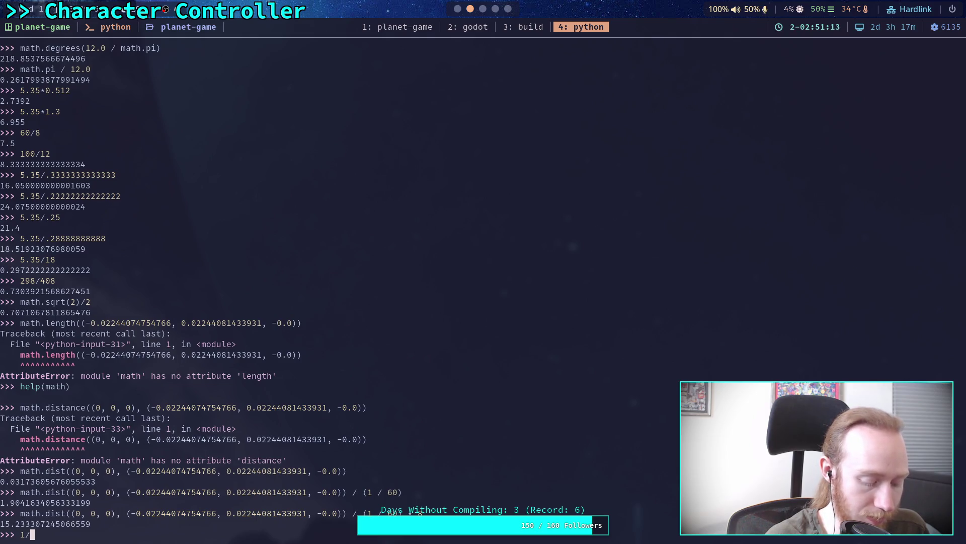
{"action": "key", "text": "BackSpace"}
{"action": "key", "text": "BackSpace"}
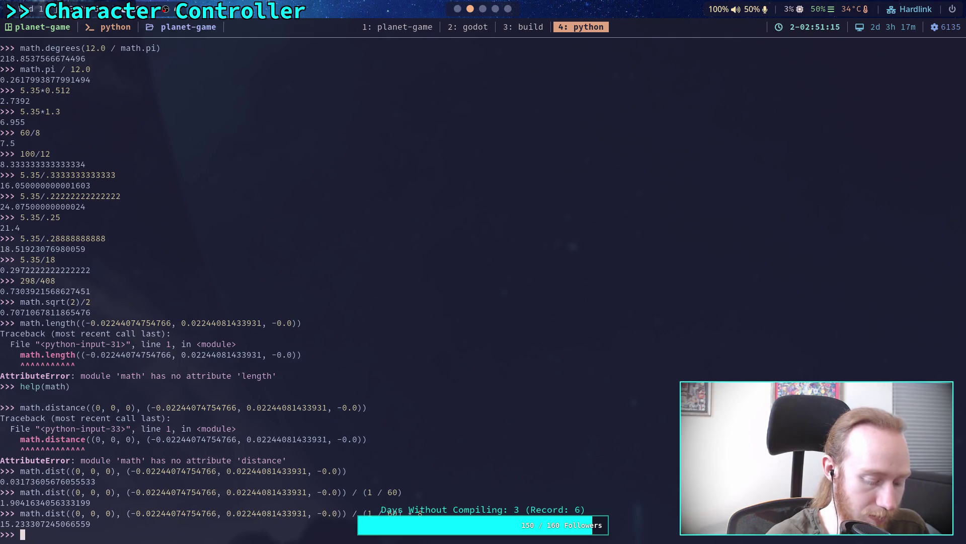
{"action": "type", "text": "1/"}
{"action": "key", "text": "BackSpace"}
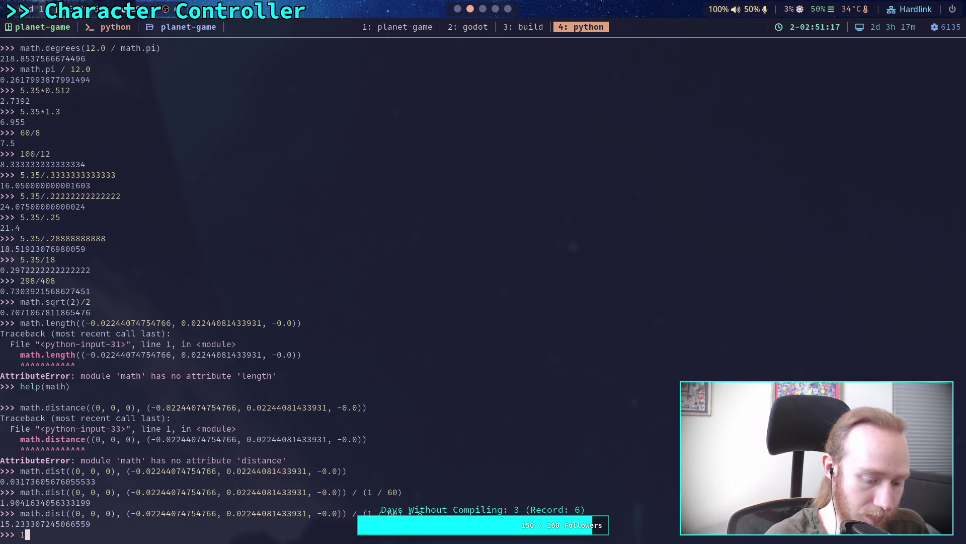
{"action": "type", "text": "/16"}
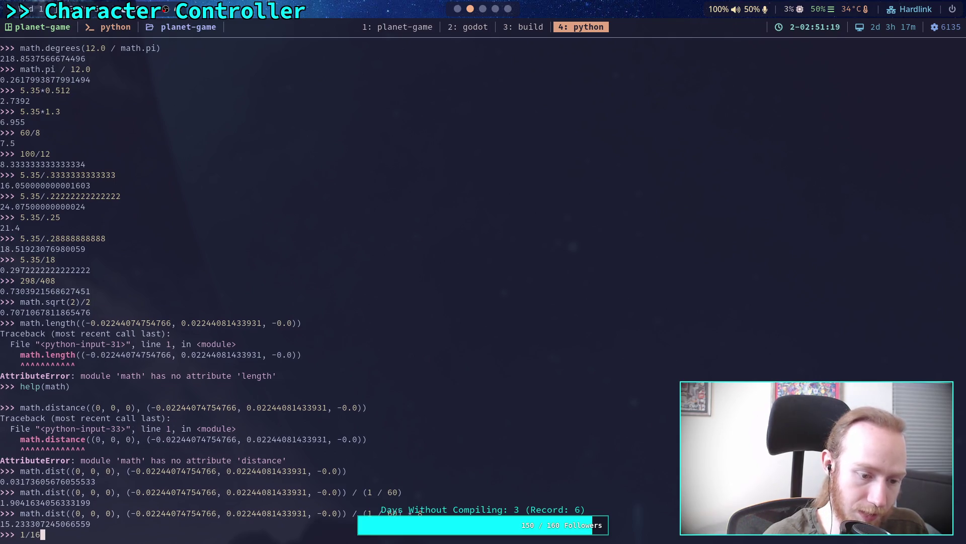
{"action": "key", "text": "Return"}
{"action": "key", "text": "super+2"}
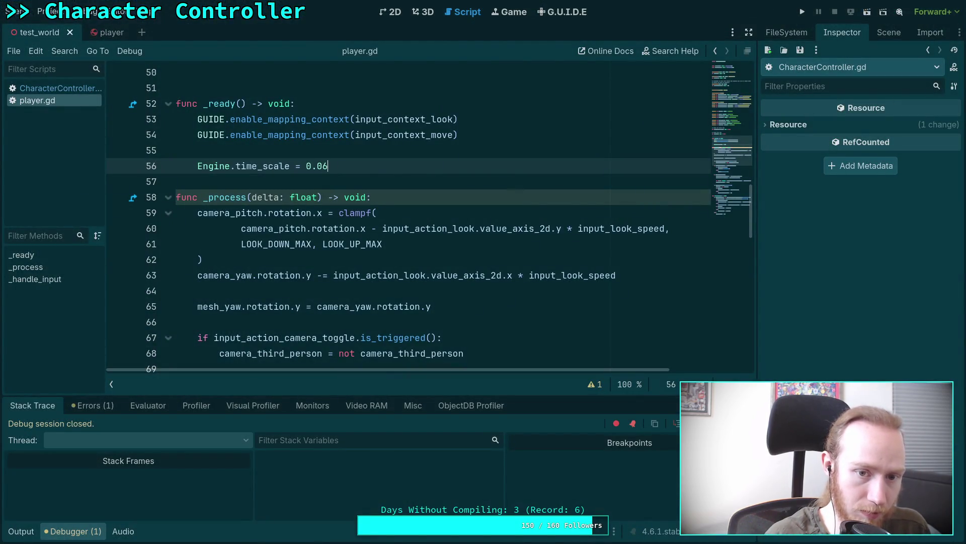
- Change Engine.time_scale to 0.0625, save player.gd and run the game
{"action": "type", "text": "25"}
{"action": "key", "text": "ctrl+s"}
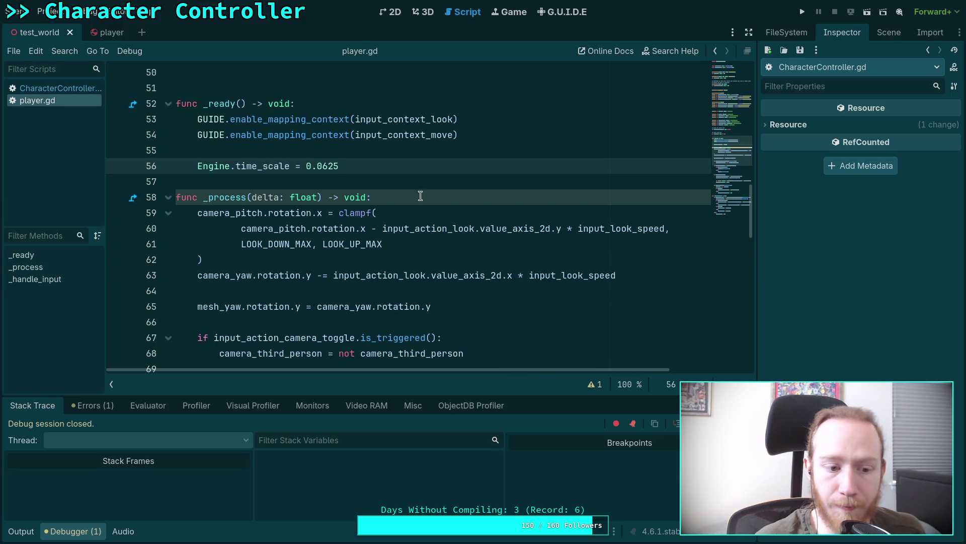
{"action": "left_click", "coordinate": [802, 11]}
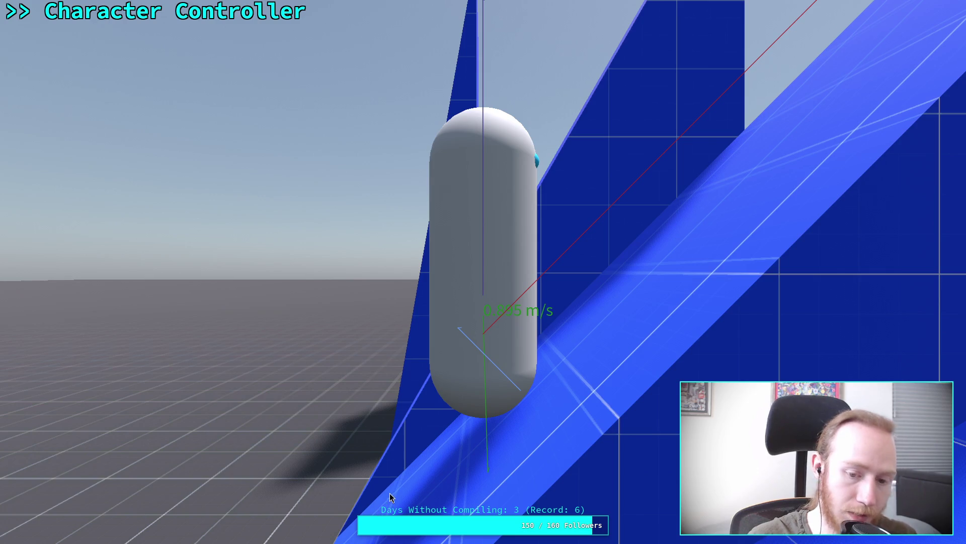
- Capture a region screenshot of the capsule on the slope, then stop the game
{"action": "key", "text": "ctrl+Print"}
{"action": "mouse_move", "coordinate": [349, 520]}
{"action": "left_mouse_down"}
{"action": "mouse_move", "coordinate": [563, 319]}
{"action": "mouse_move", "coordinate": [632, 86]}
{"action": "mouse_move", "coordinate": [669, 60]}
{"action": "left_mouse_up"}
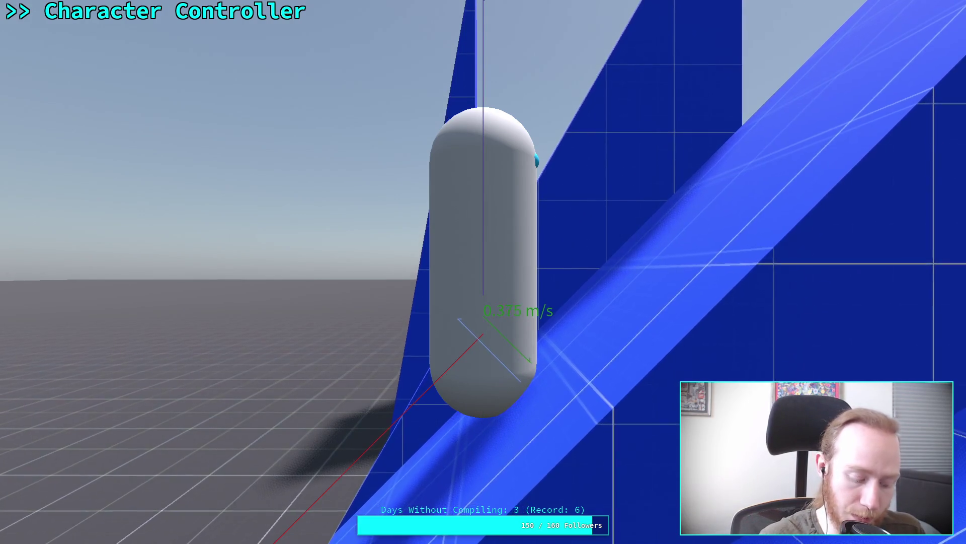
{"action": "key", "text": "Escape"}
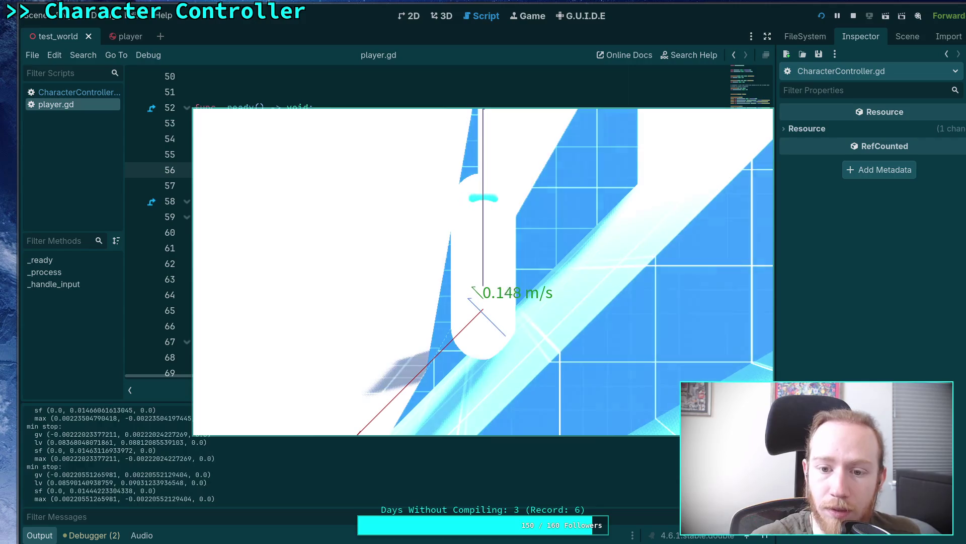
{"action": "left_click", "coordinate": [854, 15]}
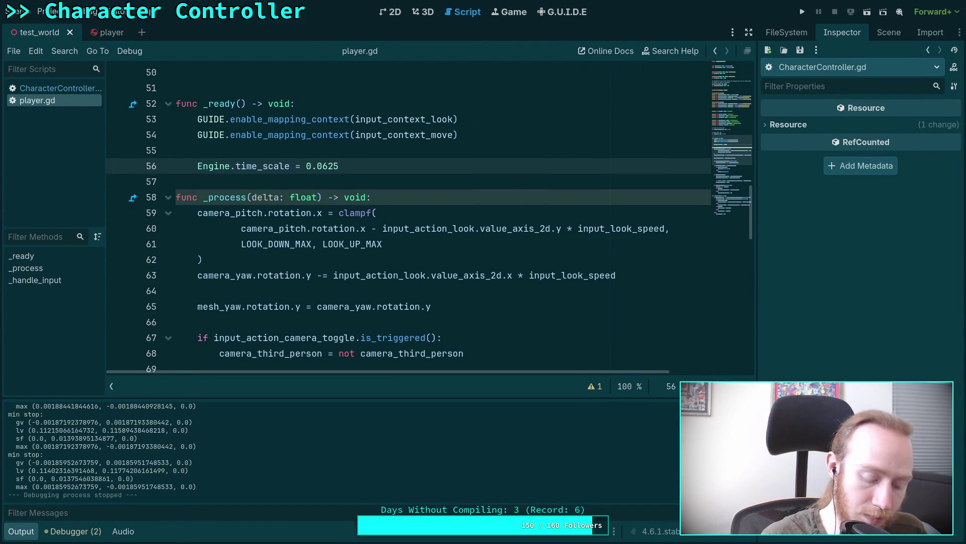
{"action": "key", "text": "super+5"}
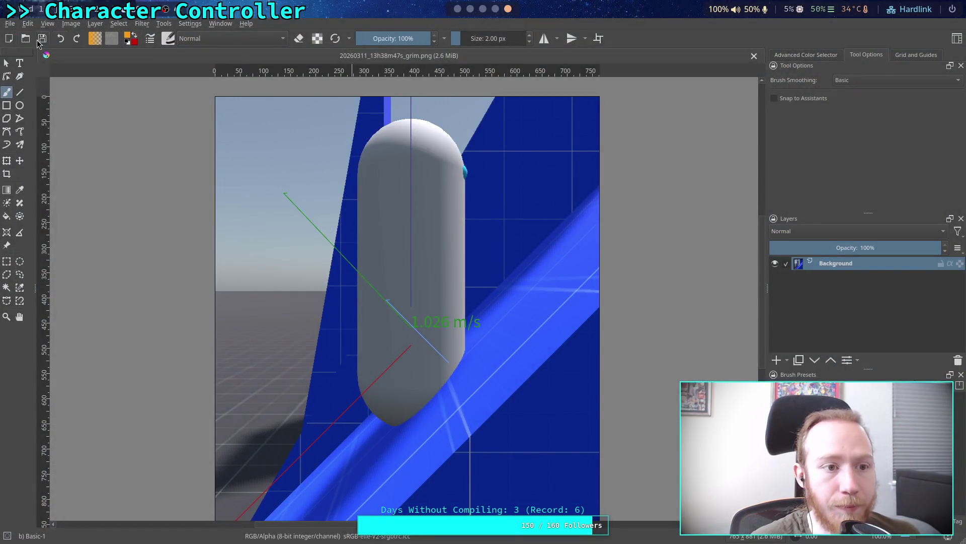
- Swap the old screenshot for 20260311_13h41m09s_grim.png and zoom in on it
{"action": "left_click", "coordinate": [754, 56]}
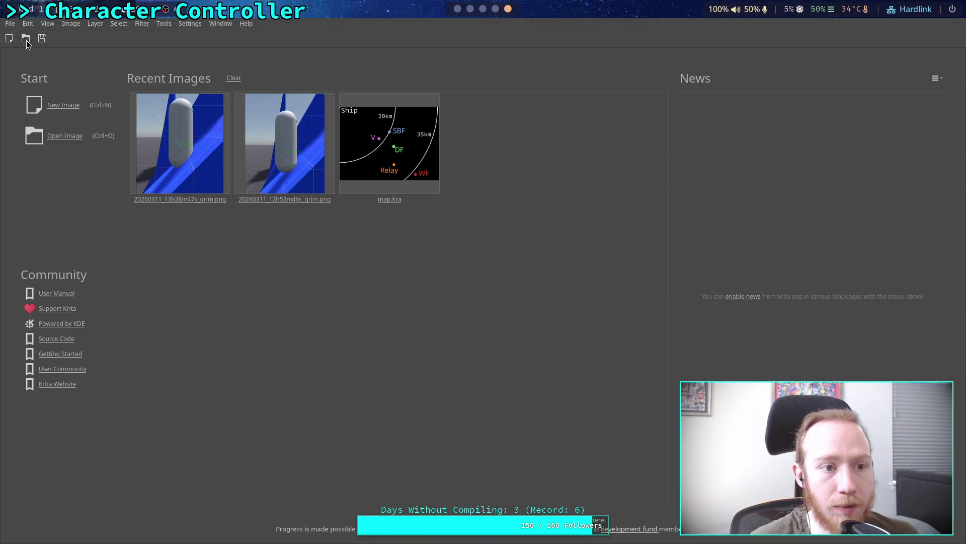
{"action": "left_click", "coordinate": [26, 40]}
{"action": "left_click", "coordinate": [675, 338]}
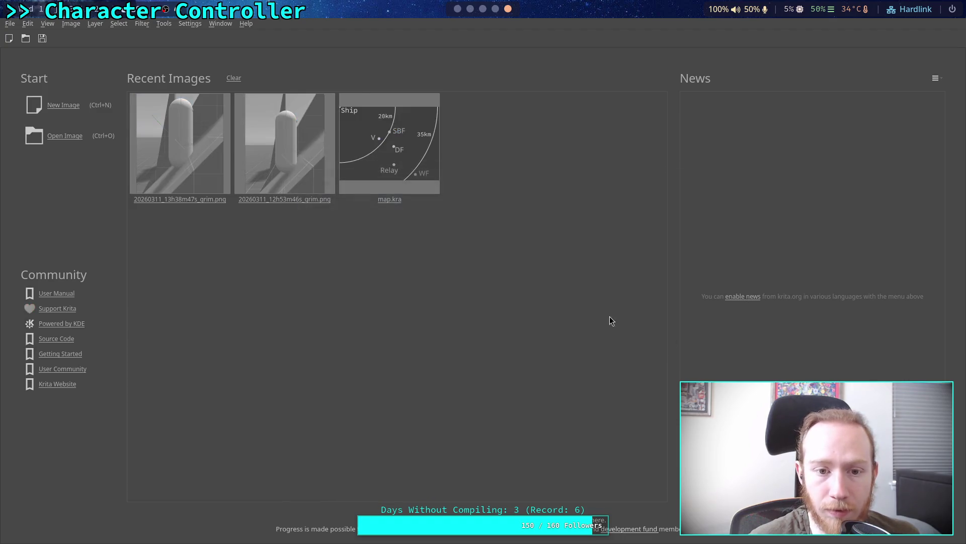
{"action": "scroll", "coordinate": [385, 301], "scroll_direction": "up", "scroll_amount": 3}
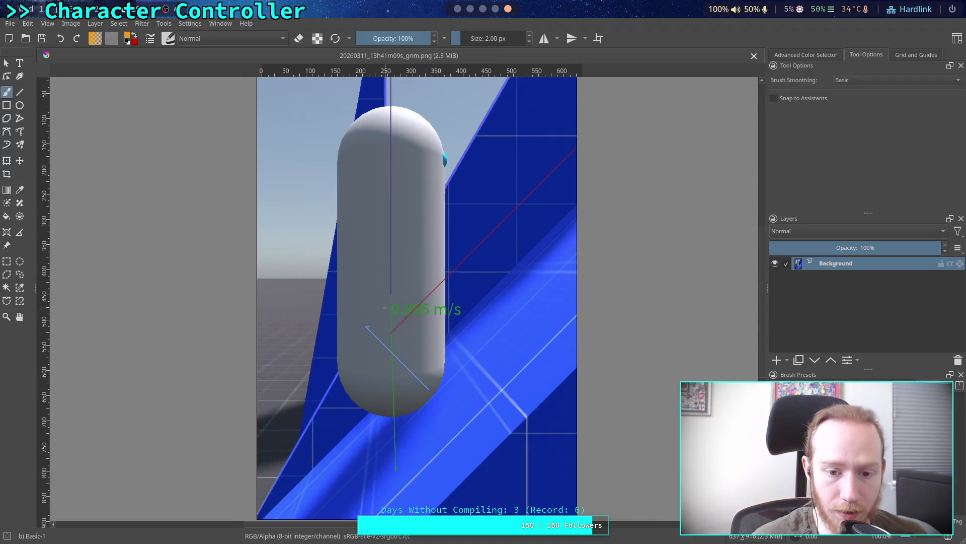
{"action": "scroll", "coordinate": [404, 248], "scroll_direction": "down", "scroll_amount": 1}
{"action": "scroll", "coordinate": [403, 249], "scroll_direction": "up", "scroll_amount": 2}
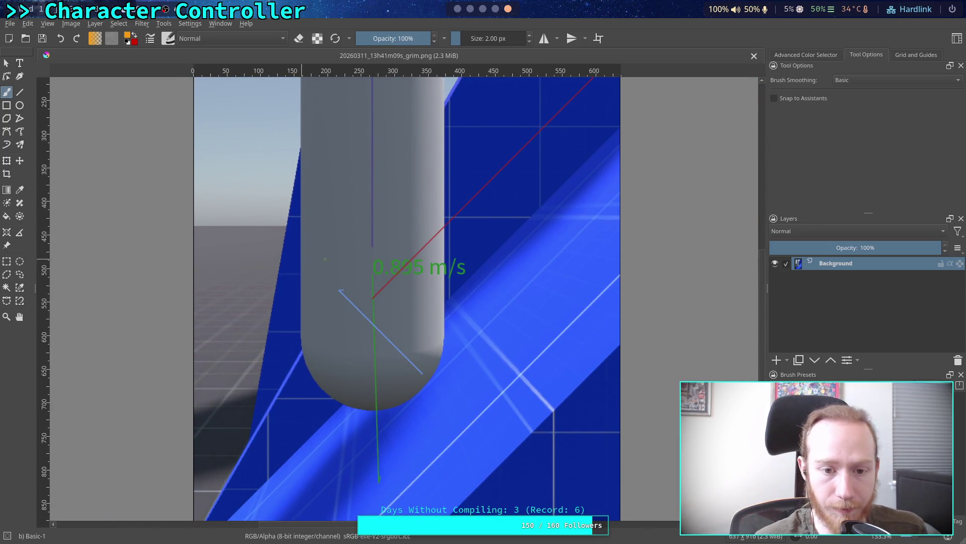
- Paint orange upward arrows left of the capsule, undo the extra strokes, and return to Godot
{"action": "left_click_drag", "start_coordinate": [277, 134], "coordinate": [263, 272]}
{"action": "left_click_drag", "start_coordinate": [216, 227], "coordinate": [341, 229]}
{"action": "key", "text": "ctrl+z"}
{"action": "key", "text": "ctrl+z"}
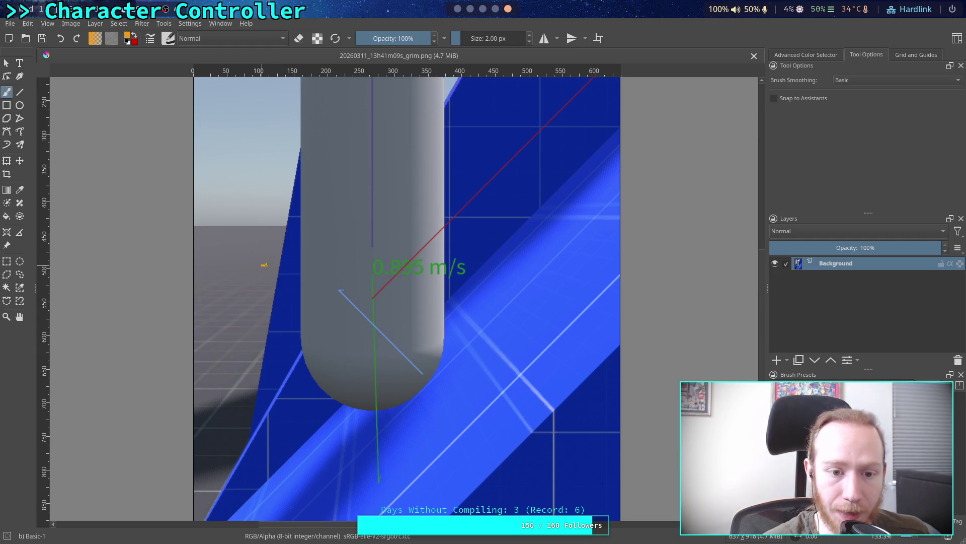
{"action": "key", "text": "ctrl+shift+z"}
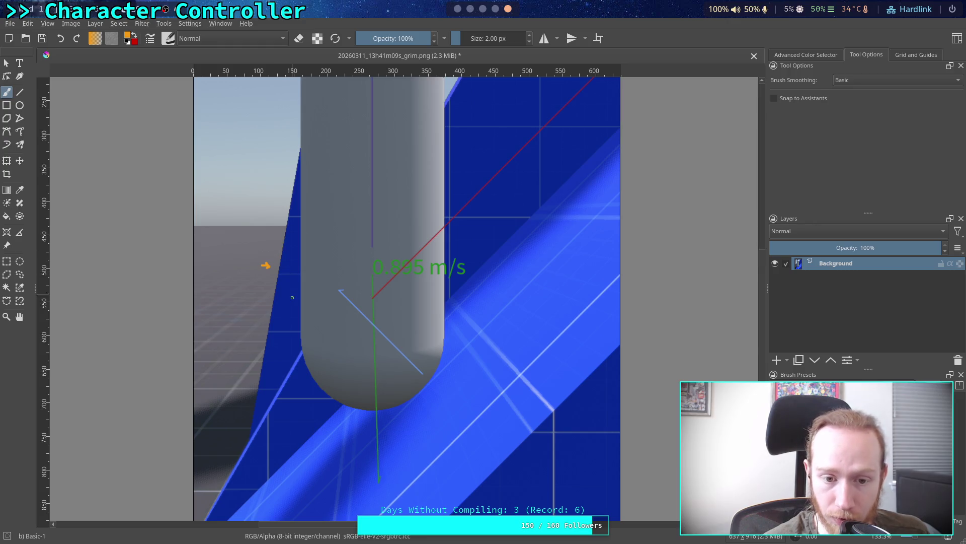
{"action": "left_click_drag", "start_coordinate": [260, 258], "coordinate": [256, 197]}
{"action": "key", "text": "ctrl+z"}
{"action": "key", "text": "ctrl+z"}
{"action": "mouse_move", "coordinate": [260, 252]}
{"action": "left_mouse_down"}
{"action": "mouse_move", "coordinate": [254, 204]}
{"action": "mouse_move", "coordinate": [269, 204]}
{"action": "left_mouse_up"}
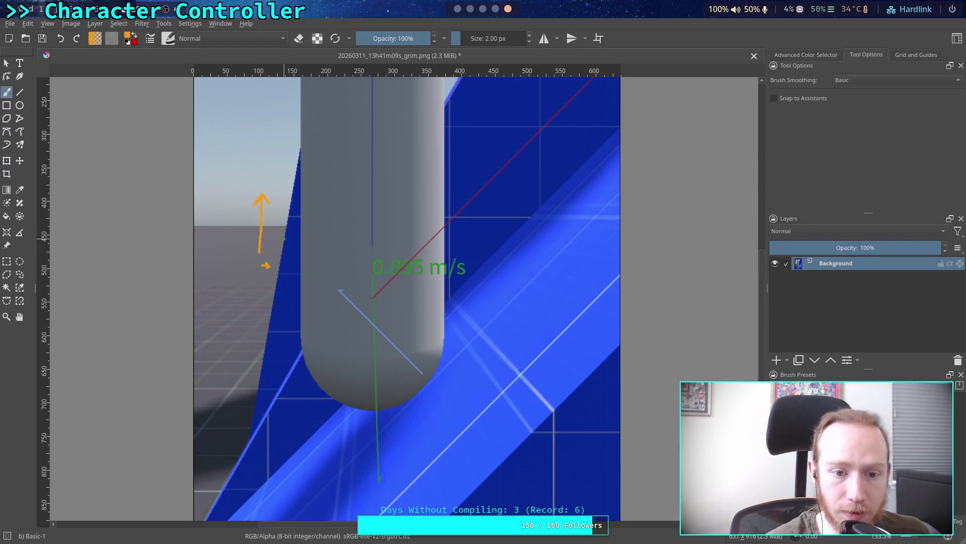
{"action": "mouse_move", "coordinate": [266, 253]}
{"action": "left_mouse_down"}
{"action": "mouse_move", "coordinate": [268, 202]}
{"action": "mouse_move", "coordinate": [284, 202]}
{"action": "left_mouse_up"}
{"action": "key", "text": "ctrl+z"}
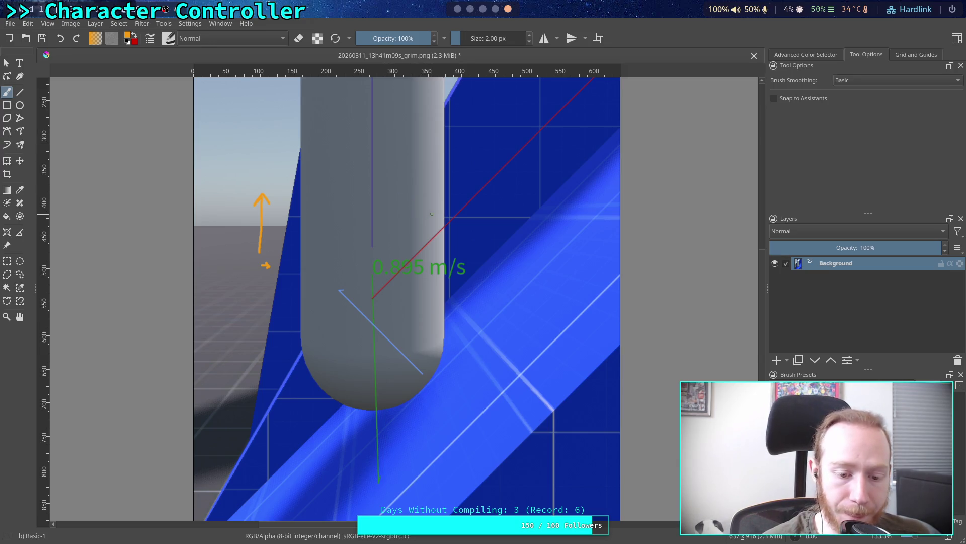
{"action": "key", "text": "alt+Tab"}
{"action": "scroll", "coordinate": [305, 439], "scroll_direction": "down", "scroll_amount": 5}
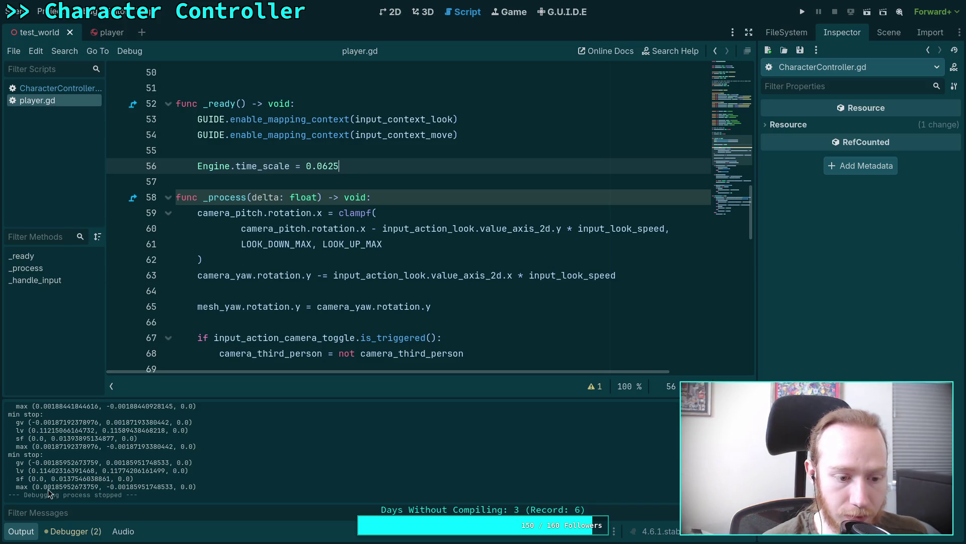
- Select the last max log reading, then switch from player.gd to CharacterController.gd
{"action": "left_click_drag", "start_coordinate": [35, 489], "coordinate": [174, 489]}
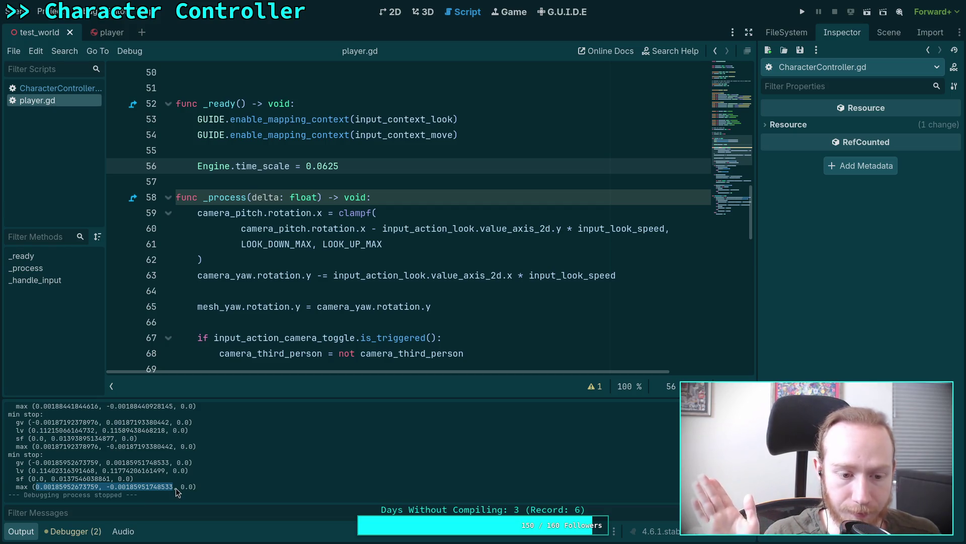
{"action": "left_click", "coordinate": [320, 292]}
{"action": "scroll", "coordinate": [342, 290], "scroll_direction": "down", "scroll_amount": 8}
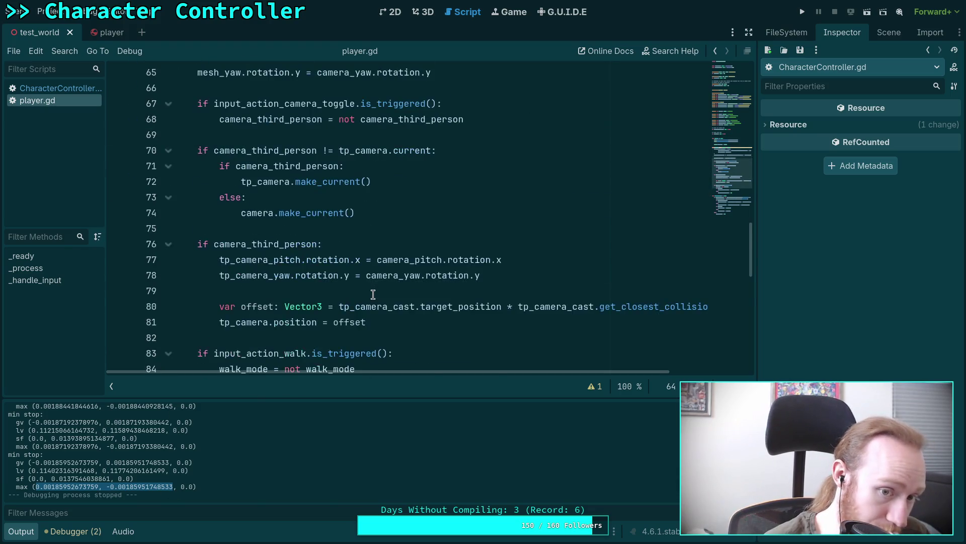
{"action": "left_click", "coordinate": [74, 89]}
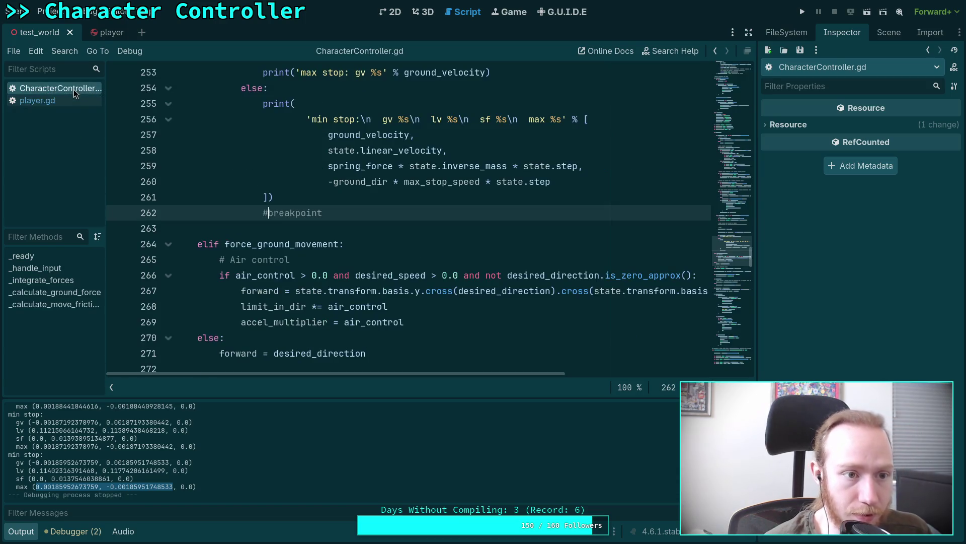
{"action": "scroll", "coordinate": [387, 297], "scroll_direction": "up", "scroll_amount": 3}
{"action": "scroll", "coordinate": [386, 297], "scroll_direction": "up", "scroll_amount": 3}
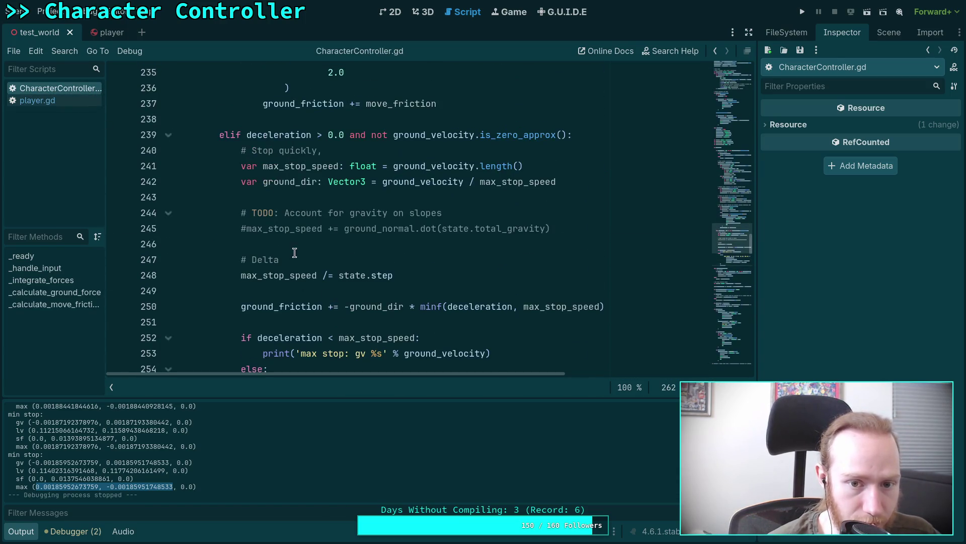
- Highlight all ground_velocity uses around the stop-quickly block, then clear the highlight
{"action": "left_click", "coordinate": [405, 165]}
{"action": "double_click", "coordinate": [406, 165]}
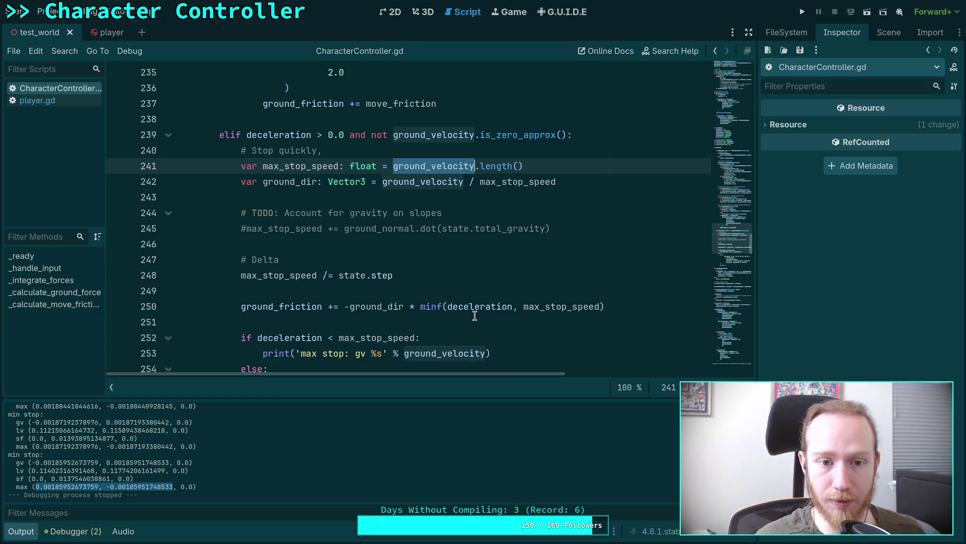
{"action": "scroll", "coordinate": [453, 319], "scroll_direction": "up", "scroll_amount": 2}
{"action": "scroll", "coordinate": [422, 325], "scroll_direction": "up", "scroll_amount": 4}
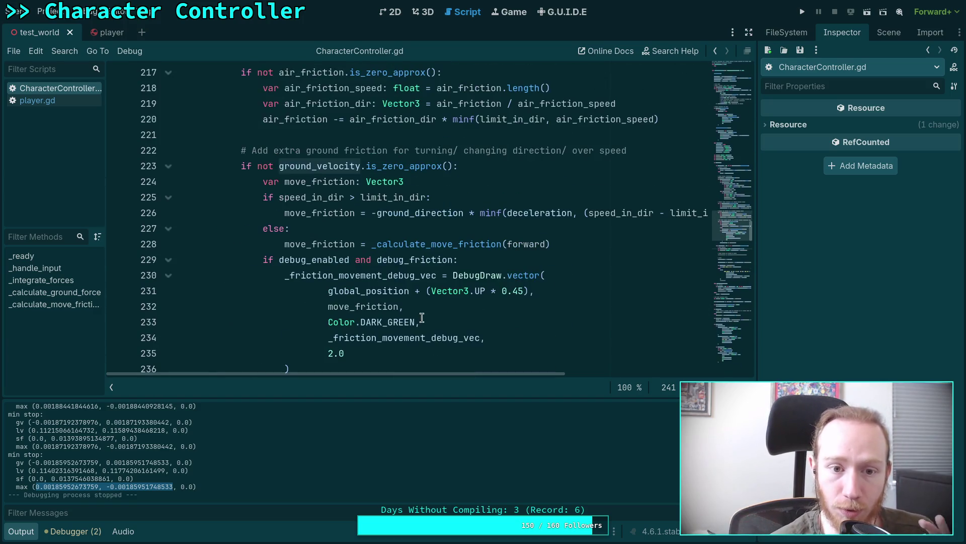
{"action": "scroll", "coordinate": [305, 286], "scroll_direction": "down", "scroll_amount": 2}
{"action": "scroll", "coordinate": [305, 286], "scroll_direction": "up", "scroll_amount": 2}
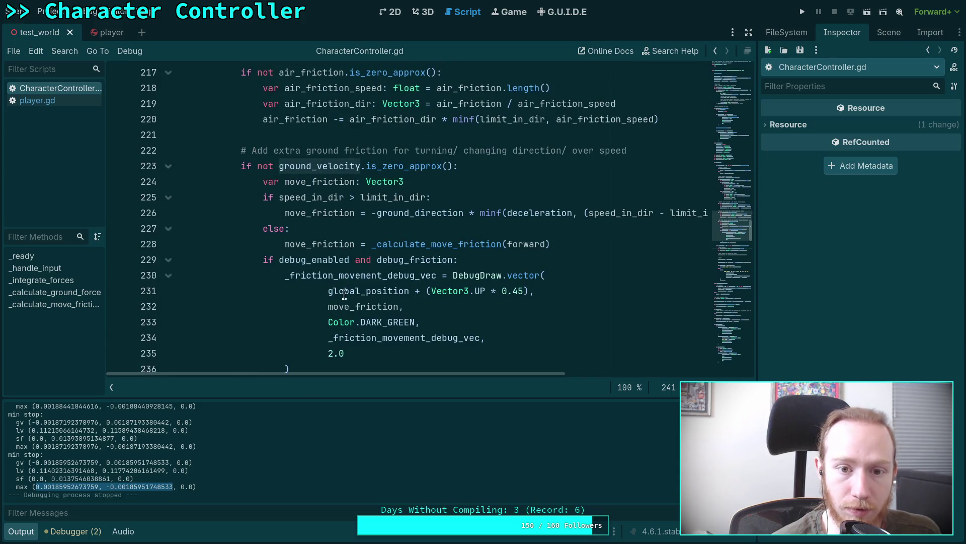
{"action": "scroll", "coordinate": [294, 272], "scroll_direction": "down", "scroll_amount": 1}
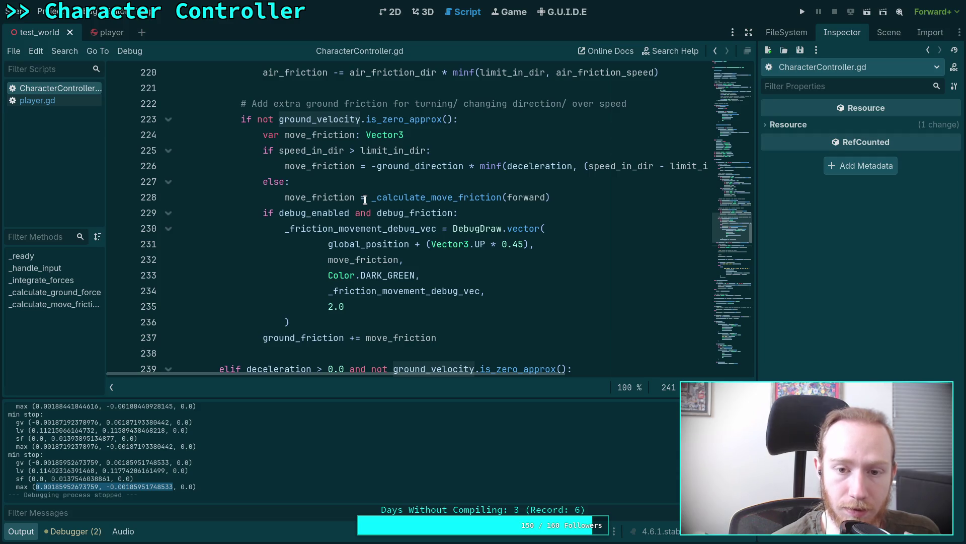
{"action": "scroll", "coordinate": [365, 199], "scroll_direction": "down", "scroll_amount": 4}
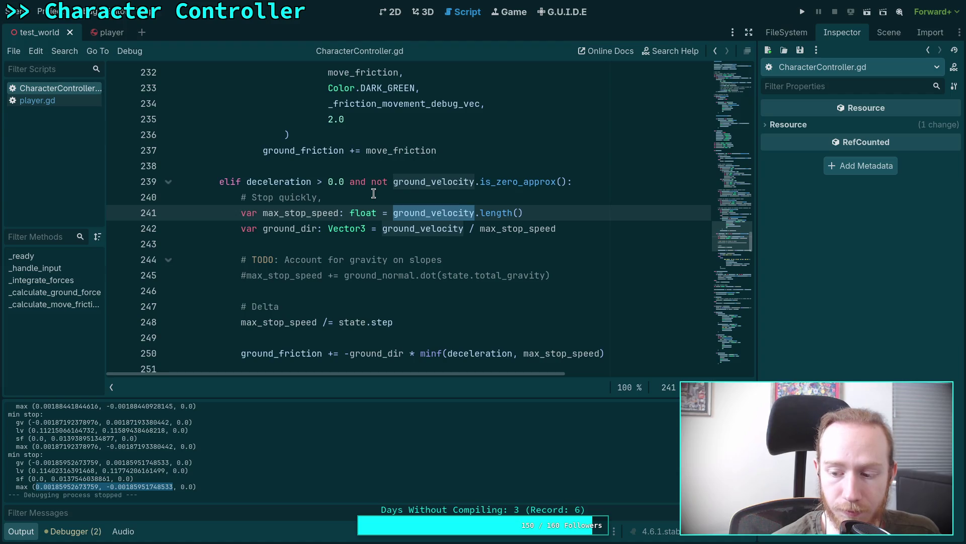
{"action": "scroll", "coordinate": [373, 194], "scroll_direction": "down", "scroll_amount": 6}
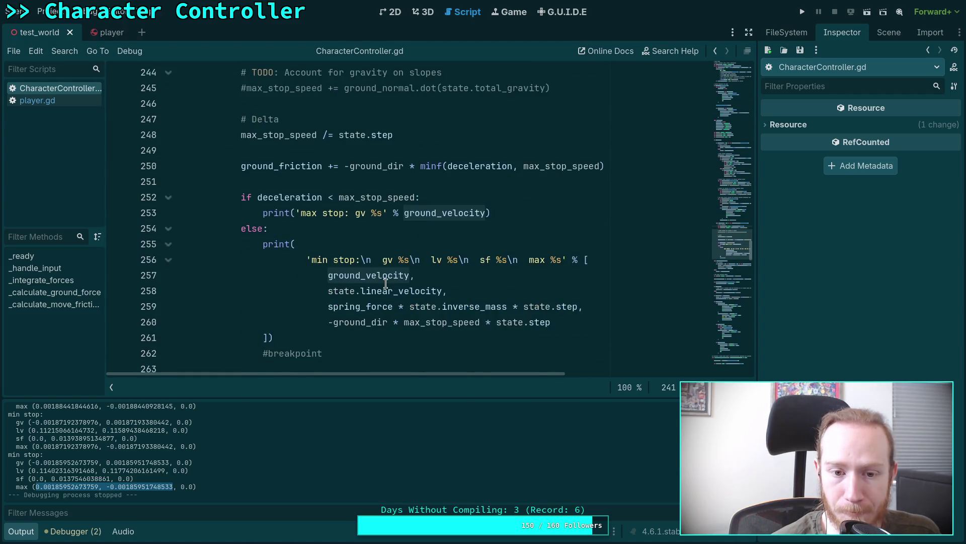
{"action": "scroll", "coordinate": [293, 276], "scroll_direction": "up", "scroll_amount": 5}
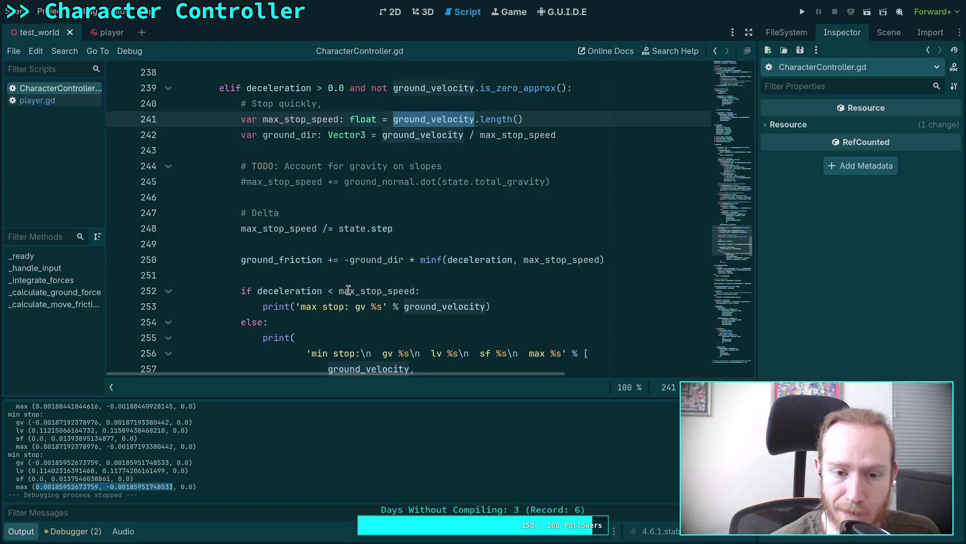
{"action": "left_click", "coordinate": [556, 170]}
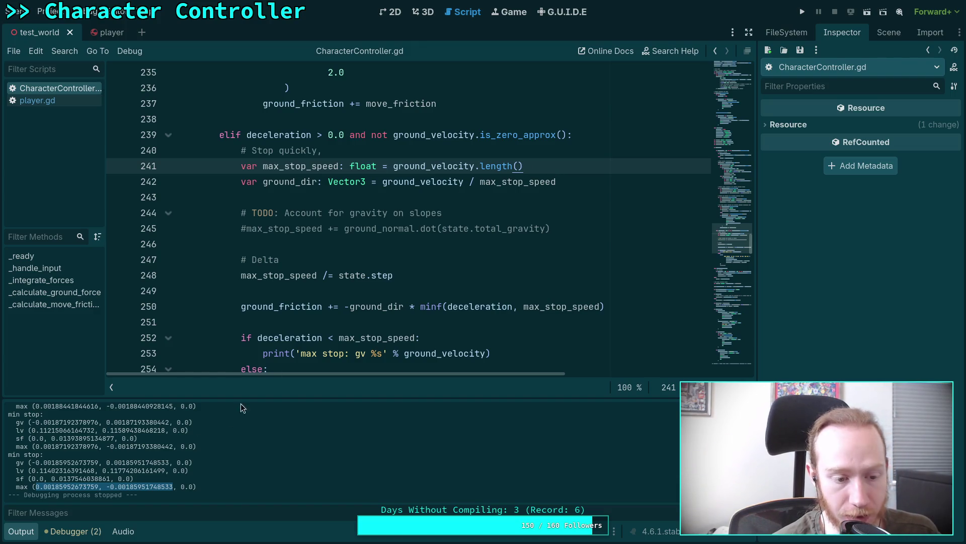
- Select the last max value in the output log, park the caret on line 249, and switch to Krita
{"action": "left_click_drag", "start_coordinate": [35, 487], "coordinate": [172, 485]}
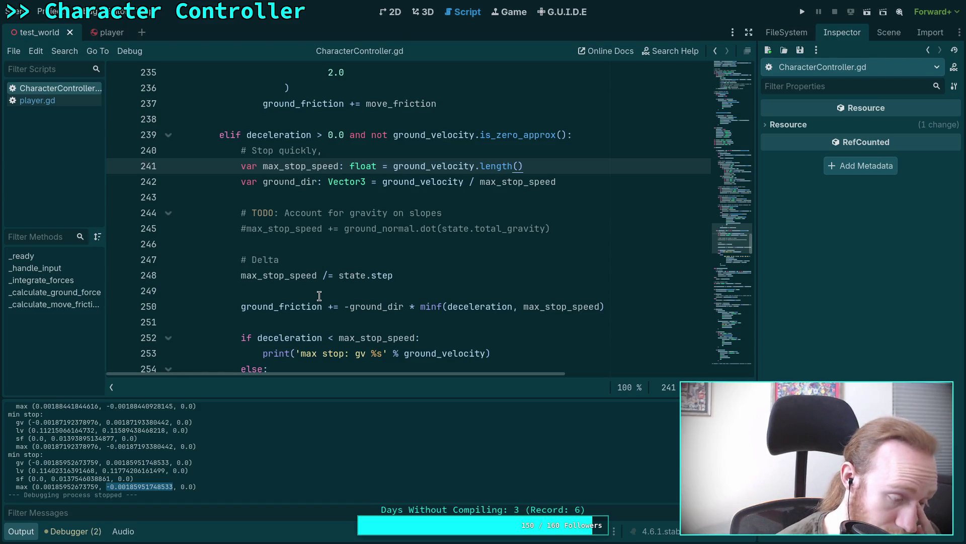
{"action": "left_click", "coordinate": [341, 291]}
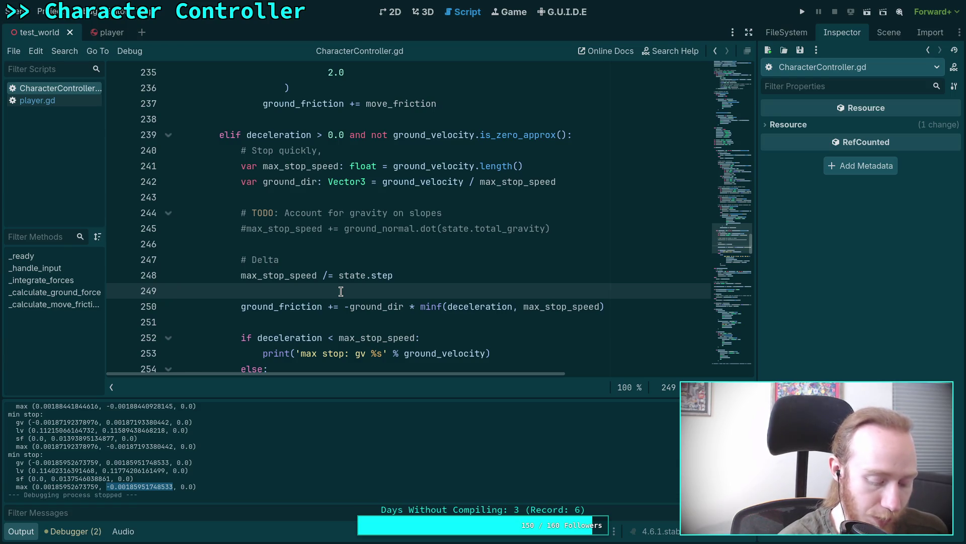
{"action": "key", "text": "alt+Tab"}
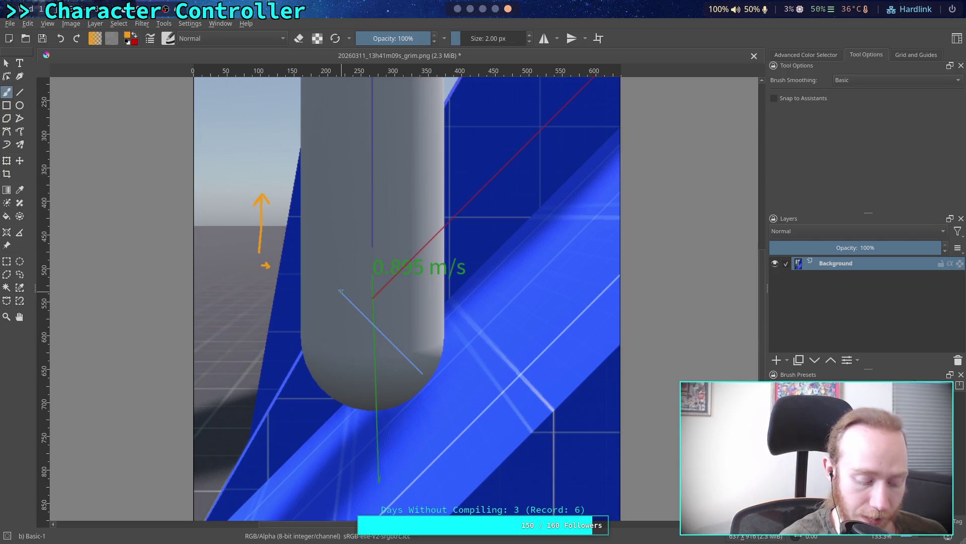
- Go back from the Krita screenshot to CharacterController.gd in Godot
{"action": "key", "text": "alt+Tab"}
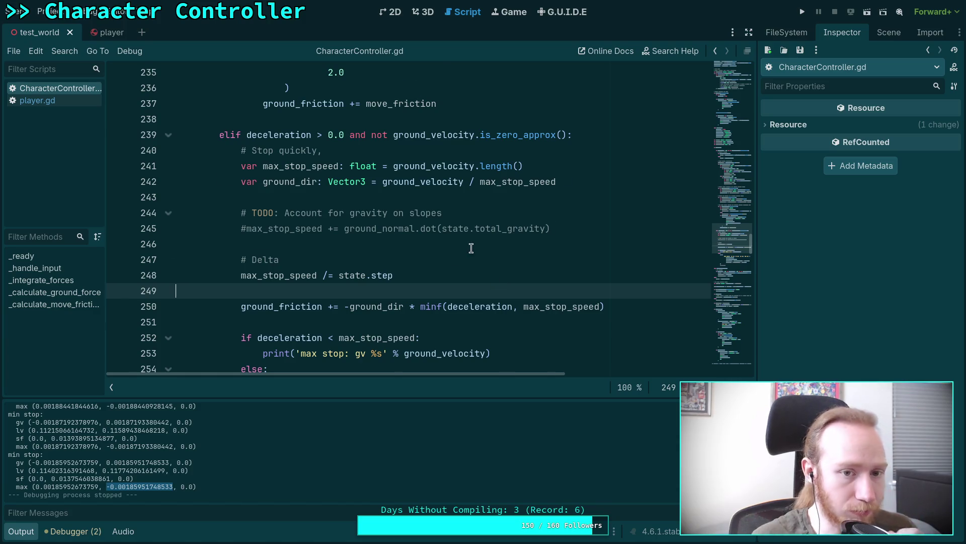
- Hide the output panel with Ctrl+J and move up to the ground_direction reset code
{"action": "scroll", "coordinate": [471, 248], "scroll_direction": "up", "scroll_amount": 3}
{"action": "left_click", "coordinate": [449, 300]}
{"action": "key", "text": "ctrl+j"}
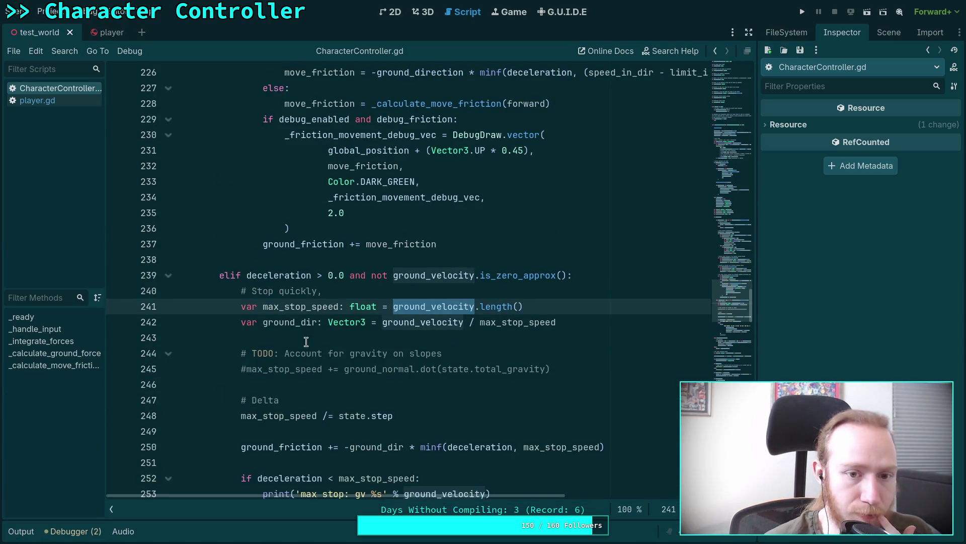
{"action": "scroll", "coordinate": [343, 315], "scroll_direction": "up", "scroll_amount": 7}
{"action": "scroll", "coordinate": [343, 315], "scroll_direction": "up", "scroll_amount": 13}
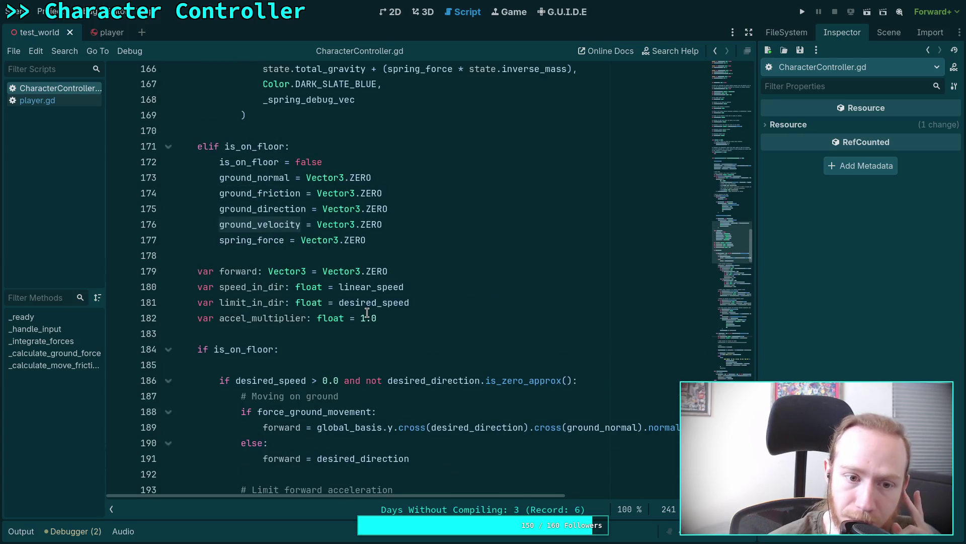
{"action": "scroll", "coordinate": [332, 299], "scroll_direction": "up", "scroll_amount": 1}
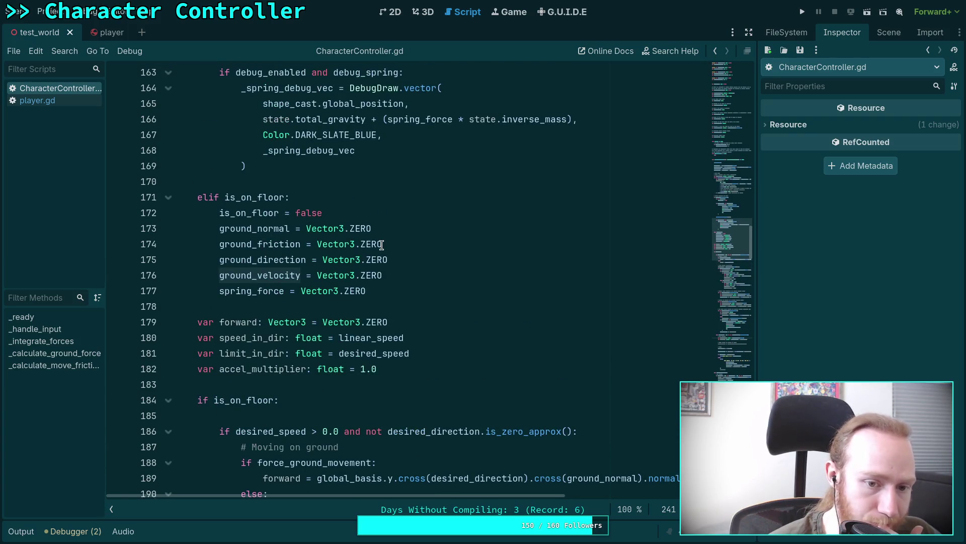
{"action": "scroll", "coordinate": [417, 318], "scroll_direction": "up", "scroll_amount": 2}
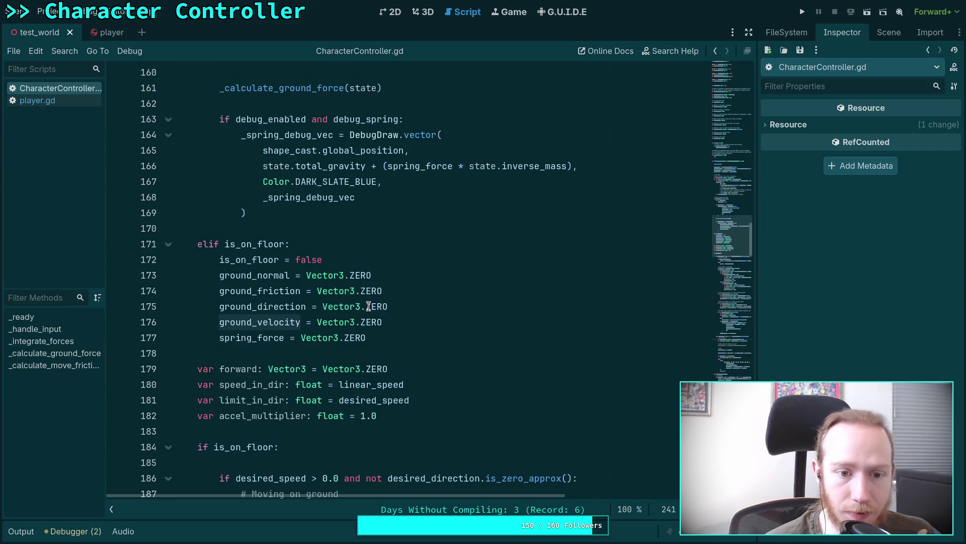
{"action": "left_click", "coordinate": [410, 353]}
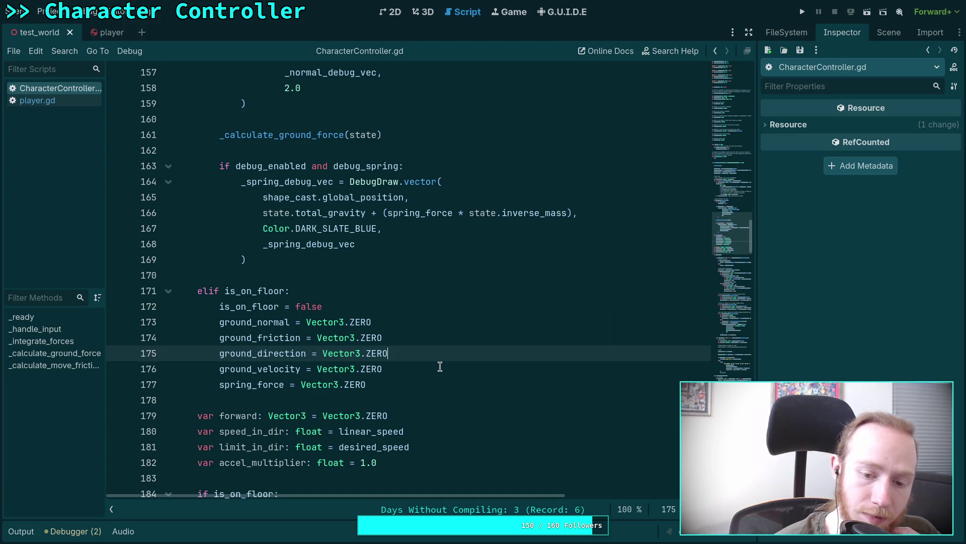
- Review the ground-detection code, place the caret on line 246, and compare with the Krita screenshot
{"action": "scroll", "coordinate": [440, 366], "scroll_direction": "up", "scroll_amount": 13}
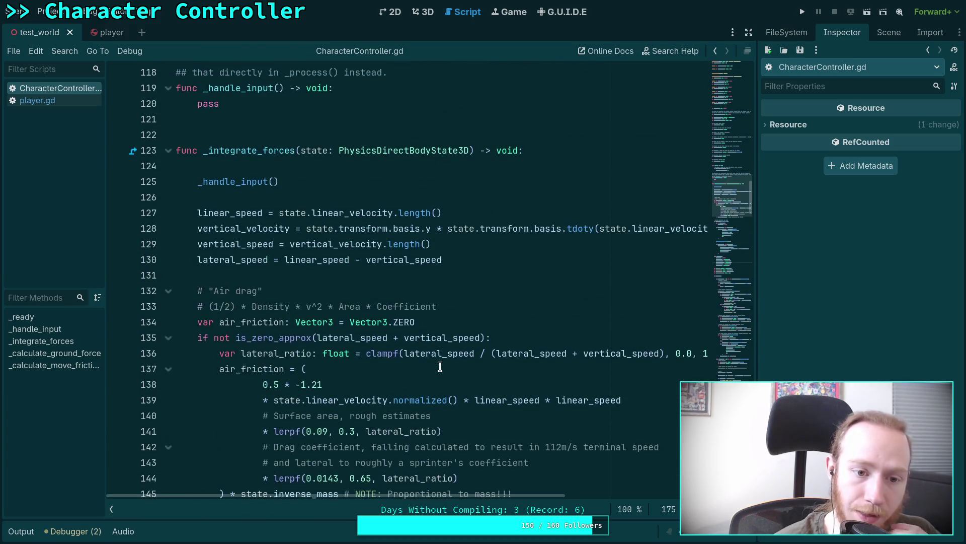
{"action": "scroll", "coordinate": [440, 366], "scroll_direction": "down", "scroll_amount": 14}
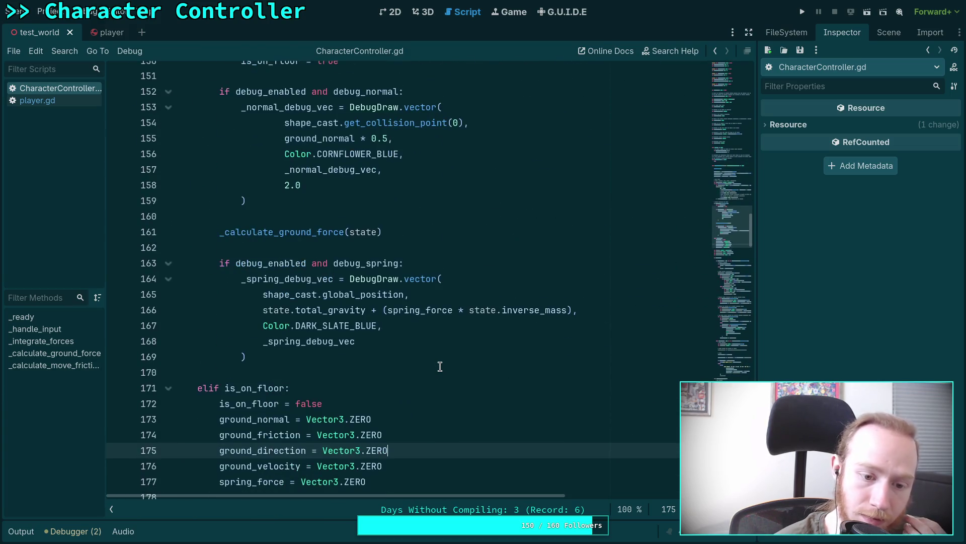
{"action": "scroll", "coordinate": [440, 366], "scroll_direction": "up", "scroll_amount": 16}
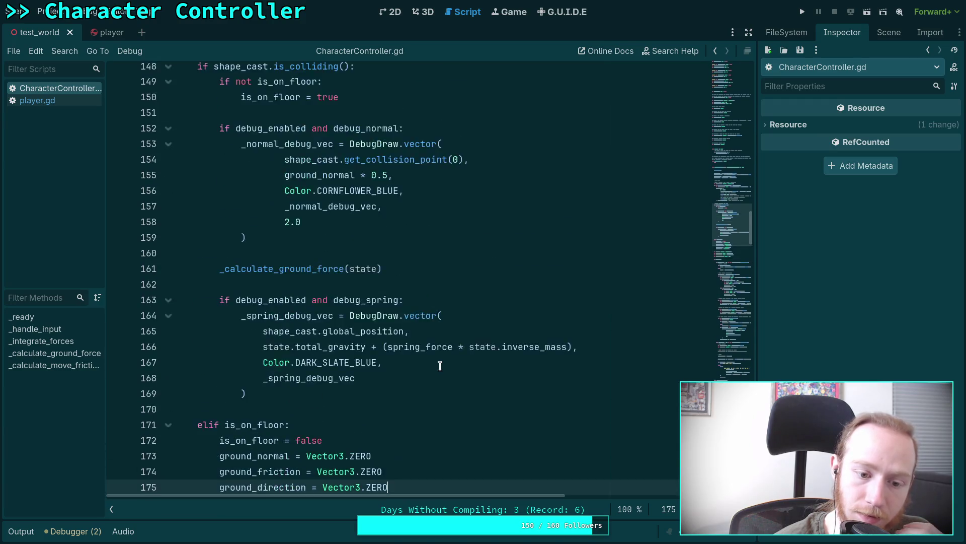
{"action": "scroll", "coordinate": [440, 365], "scroll_direction": "up", "scroll_amount": 3}
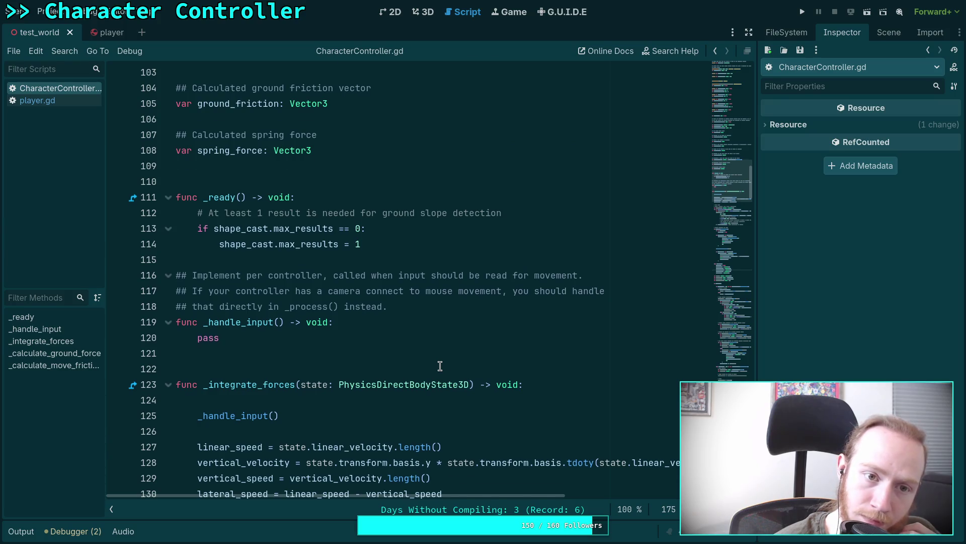
{"action": "scroll", "coordinate": [440, 366], "scroll_direction": "up", "scroll_amount": 3}
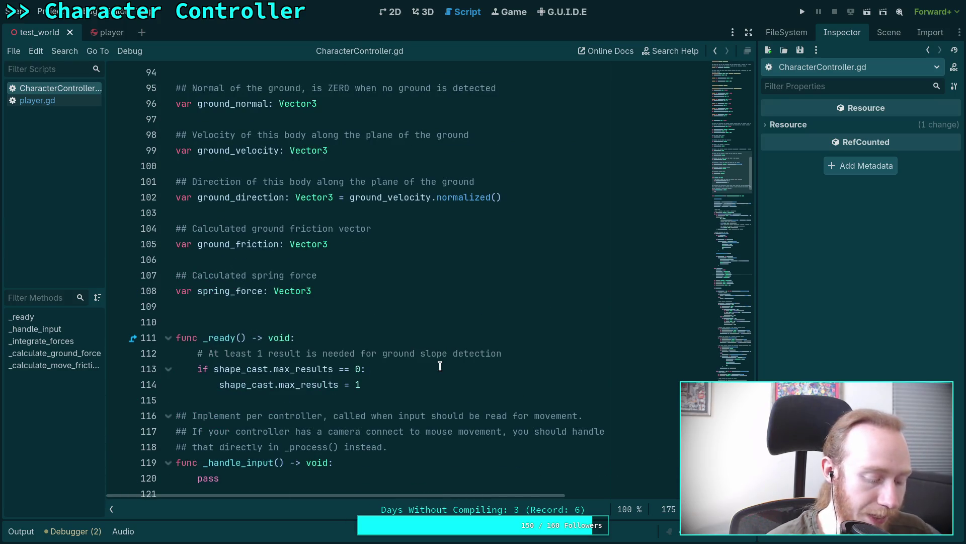
{"action": "scroll", "coordinate": [439, 367], "scroll_direction": "down", "scroll_amount": 16}
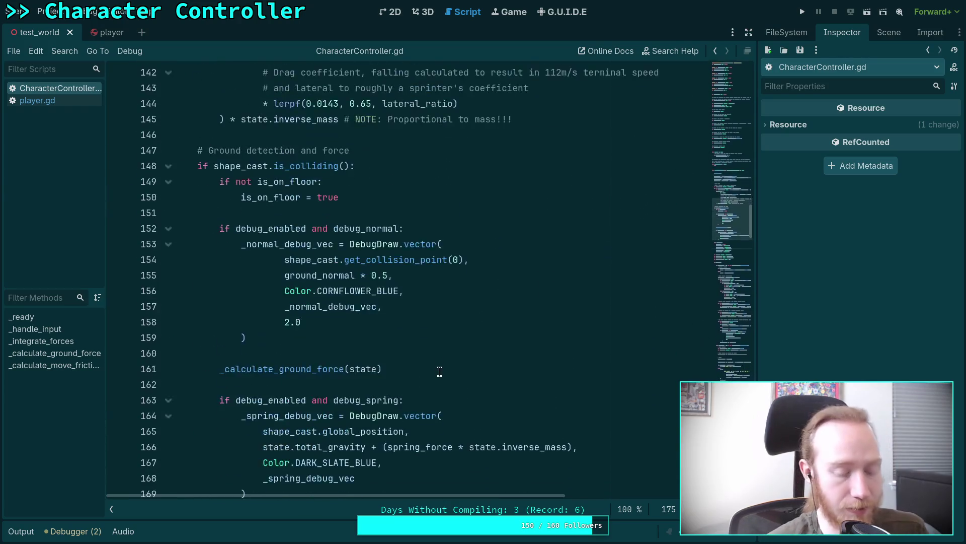
{"action": "scroll", "coordinate": [439, 371], "scroll_direction": "down", "scroll_amount": 20}
{"action": "scroll", "coordinate": [437, 371], "scroll_direction": "down", "scroll_amount": 9}
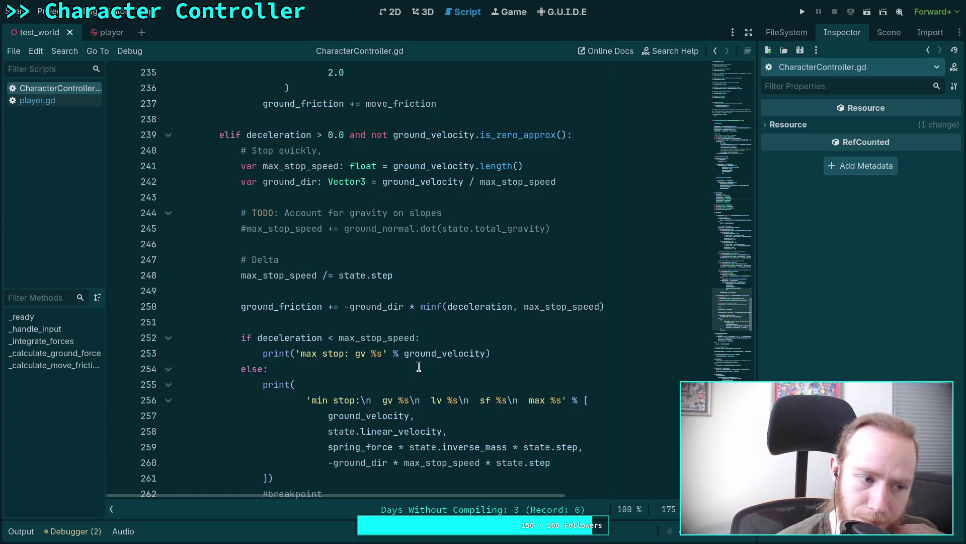
{"action": "left_click", "coordinate": [439, 242]}
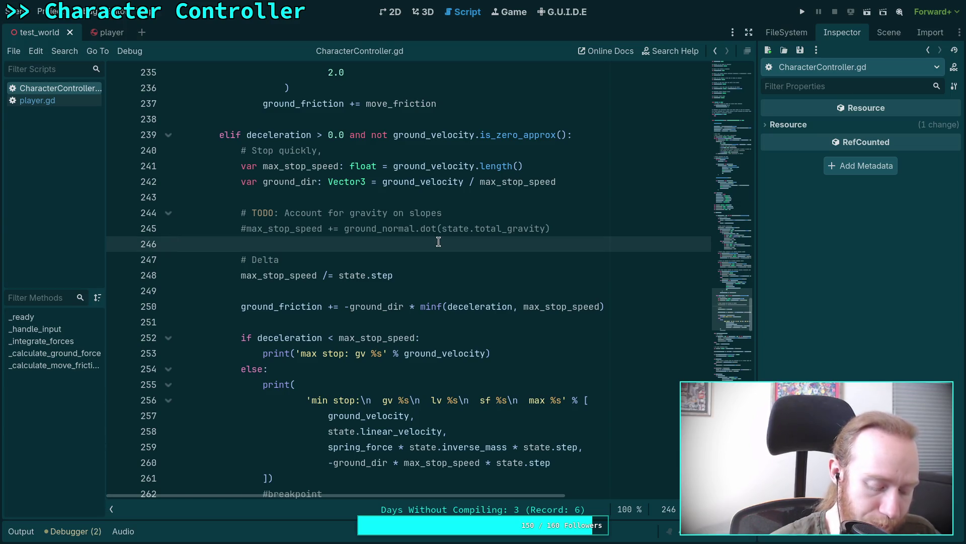
{"action": "key", "text": "alt+Tab"}
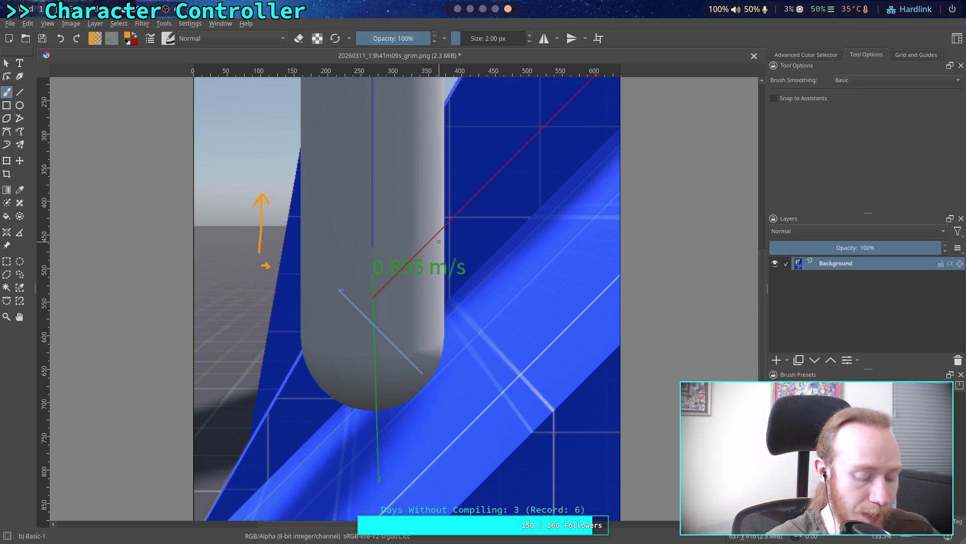
{"action": "key", "text": "alt+Tab"}
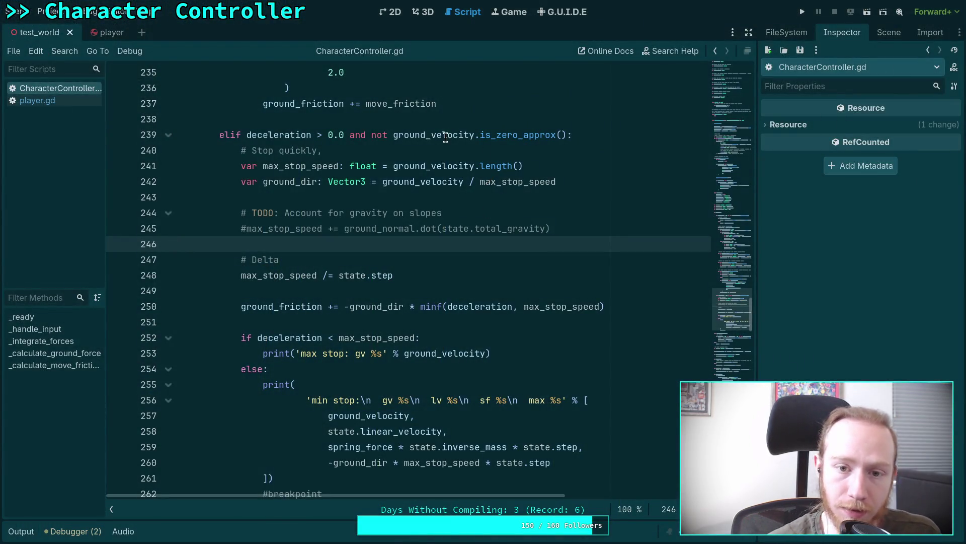
- Search the script for ground_velocity and inspect its speed_in_dir use on line 194
{"action": "double_click", "coordinate": [438, 135]}
{"action": "scroll", "coordinate": [353, 286], "scroll_direction": "up", "scroll_amount": 7}
{"action": "scroll", "coordinate": [354, 286], "scroll_direction": "up", "scroll_amount": 3}
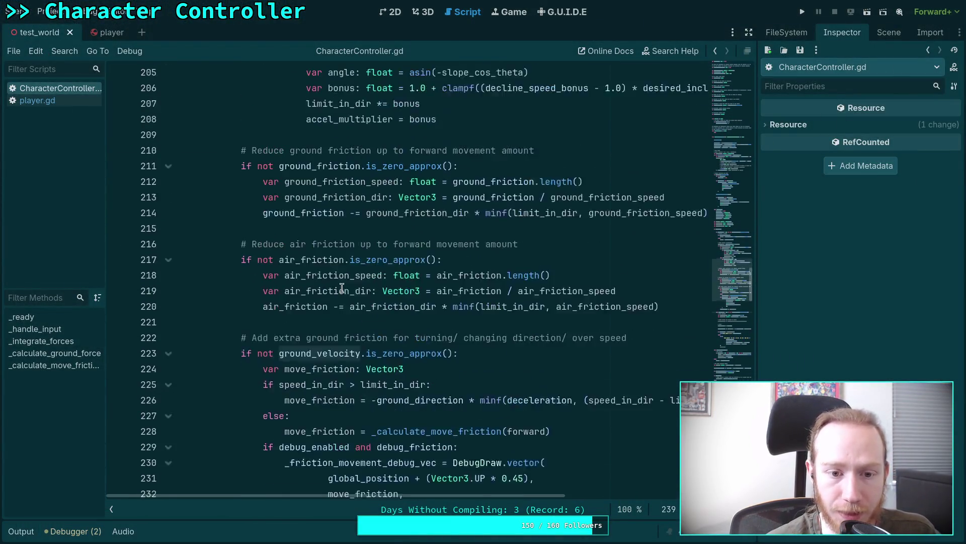
{"action": "scroll", "coordinate": [352, 286], "scroll_direction": "up", "scroll_amount": 2}
{"action": "scroll", "coordinate": [317, 283], "scroll_direction": "down", "scroll_amount": 3}
{"action": "scroll", "coordinate": [318, 283], "scroll_direction": "down", "scroll_amount": 2}
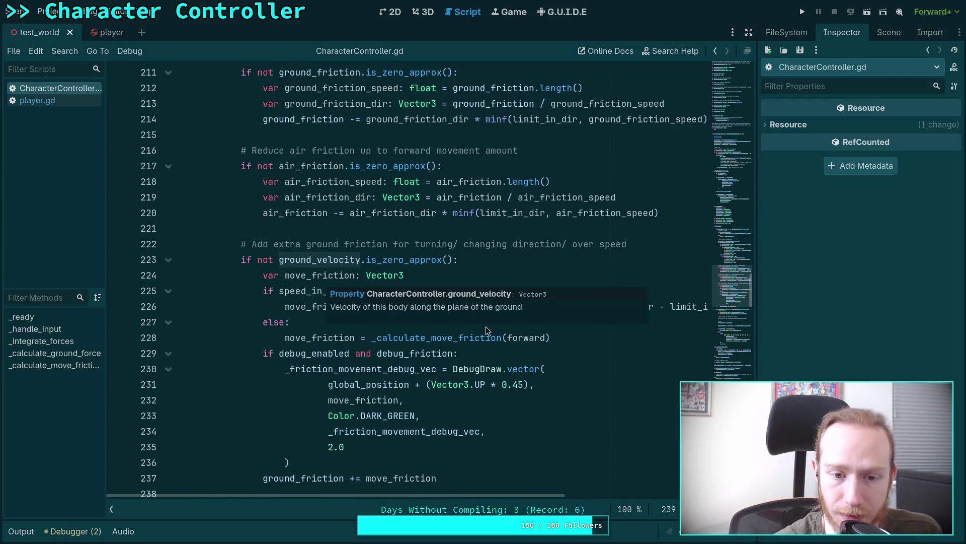
{"action": "key", "text": "ctrl+f"}
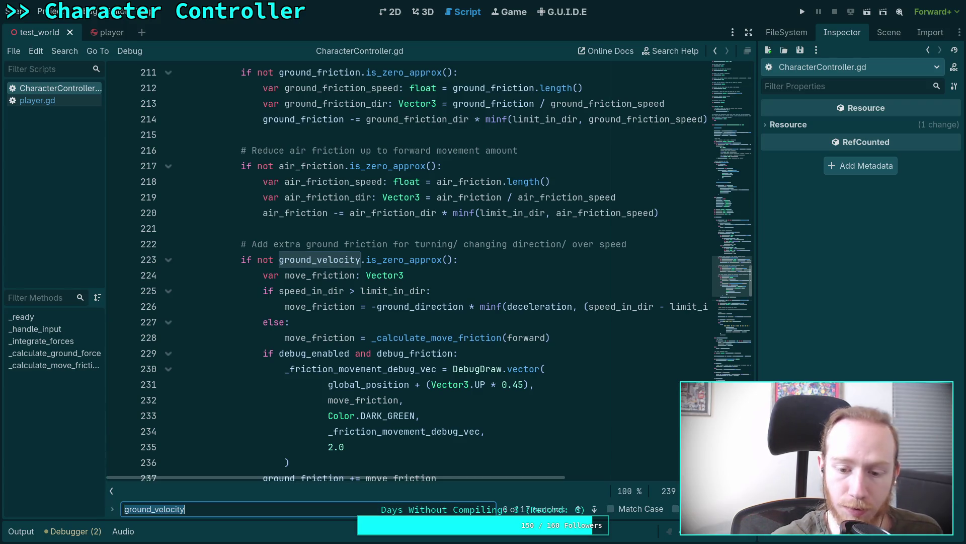
{"action": "left_click", "coordinate": [573, 509]}
{"action": "left_click", "coordinate": [573, 509]}
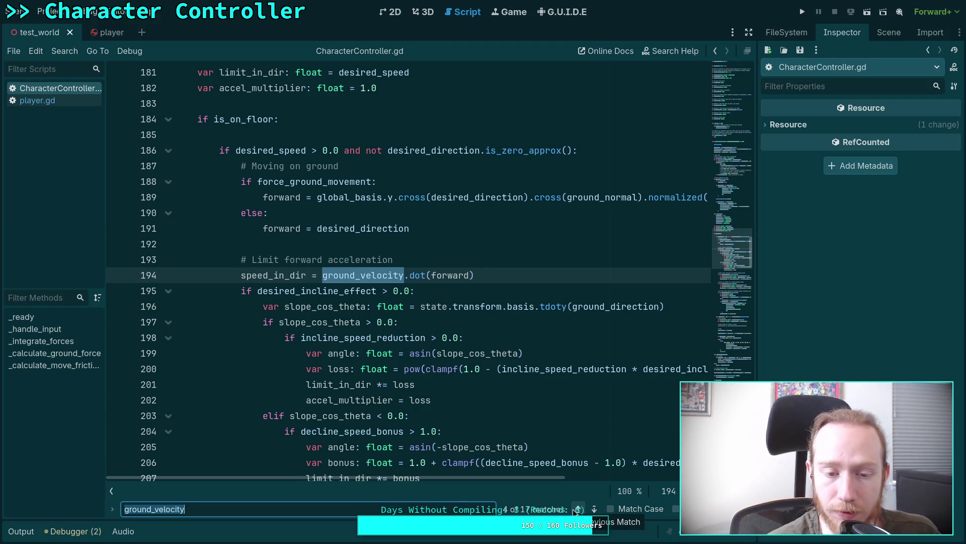
{"action": "left_click_drag", "start_coordinate": [243, 276], "coordinate": [488, 276]}
{"action": "left_click", "coordinate": [487, 275]}
{"action": "triple_click", "coordinate": [487, 276]}
{"action": "left_click", "coordinate": [518, 272]}
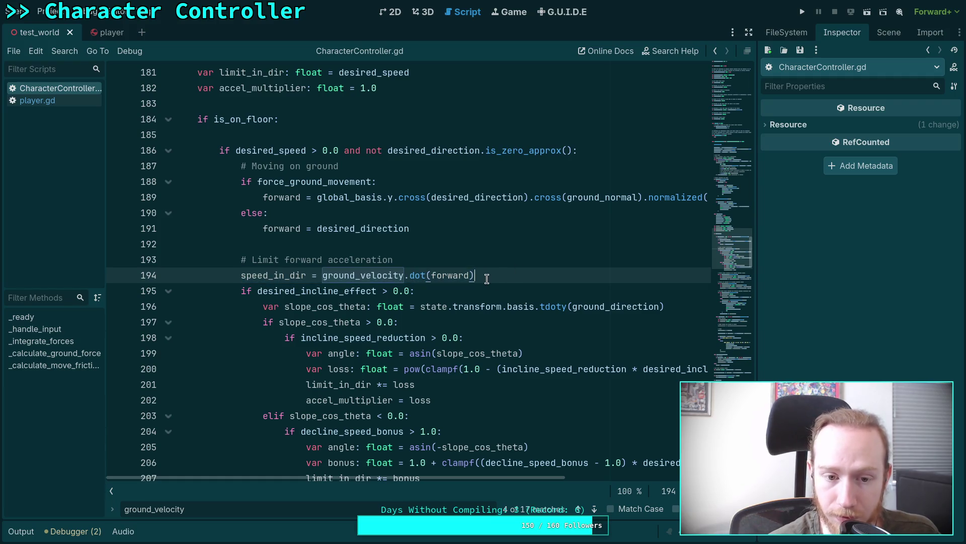
- Delete ' = ground_velocity.normalized()' from the line 102 ground_direction declaration and save
{"action": "left_click", "coordinate": [582, 507]}
{"action": "left_click", "coordinate": [582, 507]}
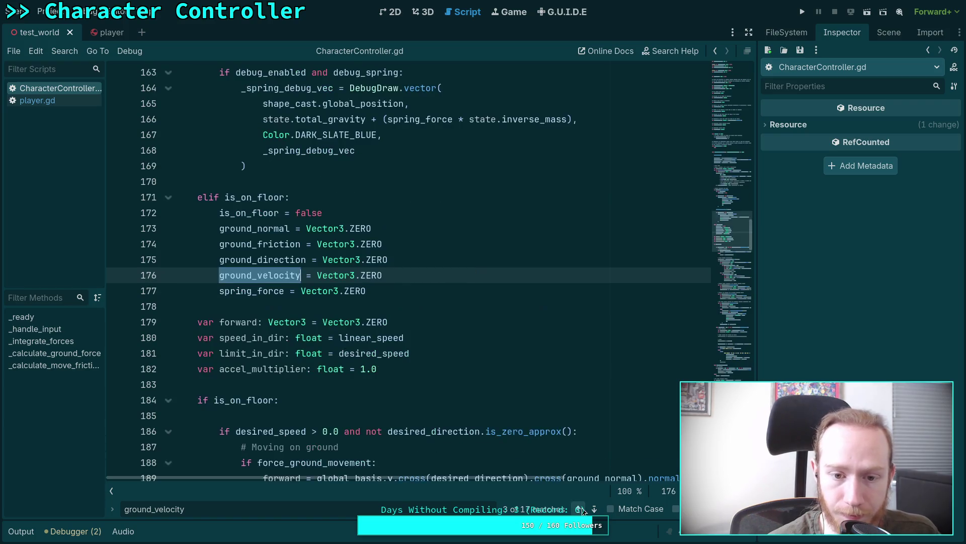
{"action": "left_click", "coordinate": [594, 509]}
{"action": "left_click", "coordinate": [578, 509]}
{"action": "left_click", "coordinate": [577, 509]}
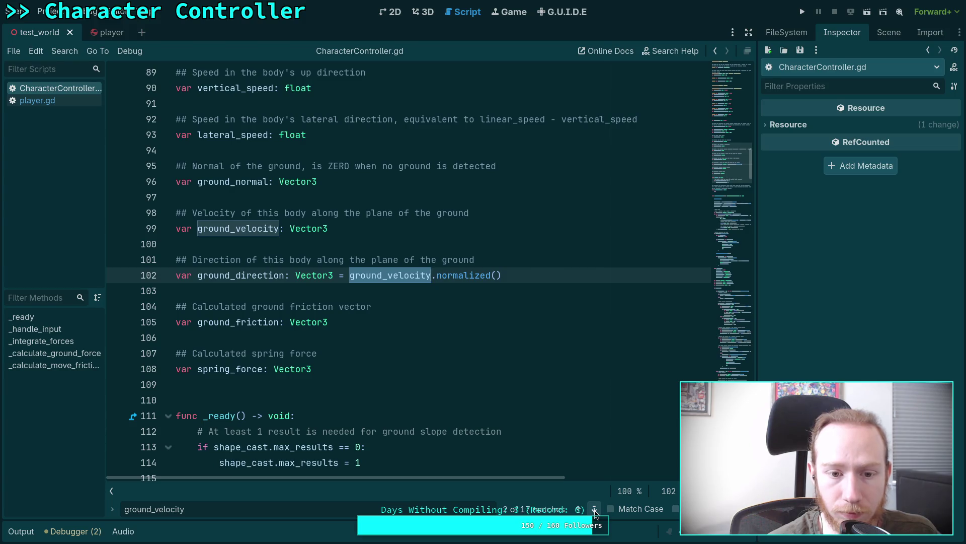
{"action": "scroll", "coordinate": [345, 447], "scroll_direction": "up", "scroll_amount": 3}
{"action": "scroll", "coordinate": [345, 438], "scroll_direction": "up", "scroll_amount": 3}
{"action": "scroll", "coordinate": [341, 403], "scroll_direction": "down", "scroll_amount": 5}
{"action": "left_click", "coordinate": [356, 322]}
{"action": "left_click_drag", "start_coordinate": [333, 323], "coordinate": [511, 323]}
{"action": "key", "text": "BackSpace"}
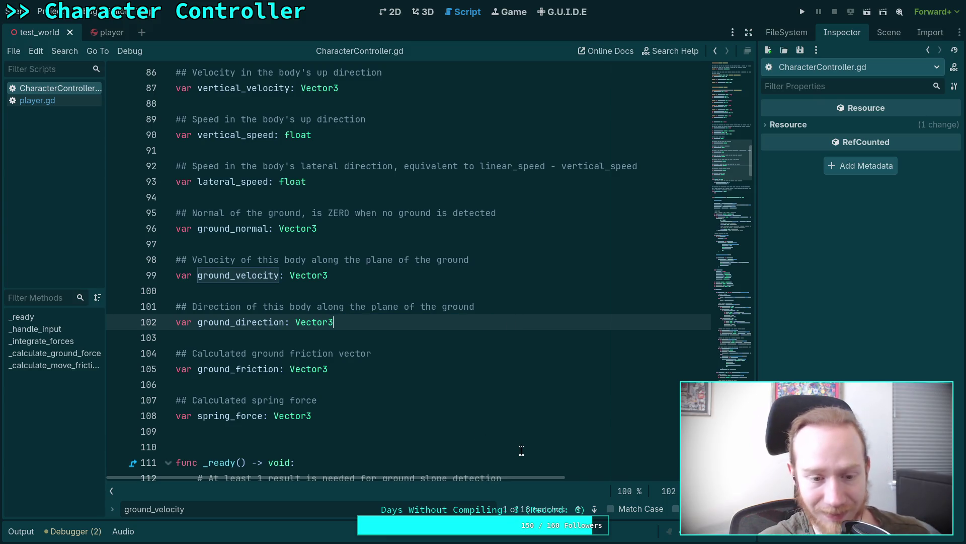
{"action": "key", "text": "ctrl+s"}
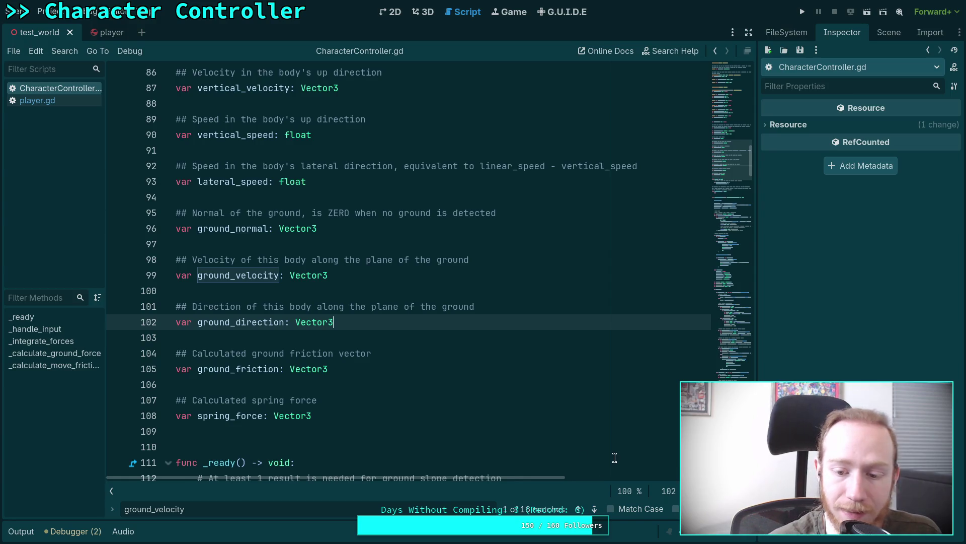
{"action": "left_click", "coordinate": [599, 510]}
{"action": "left_click", "coordinate": [599, 510]}
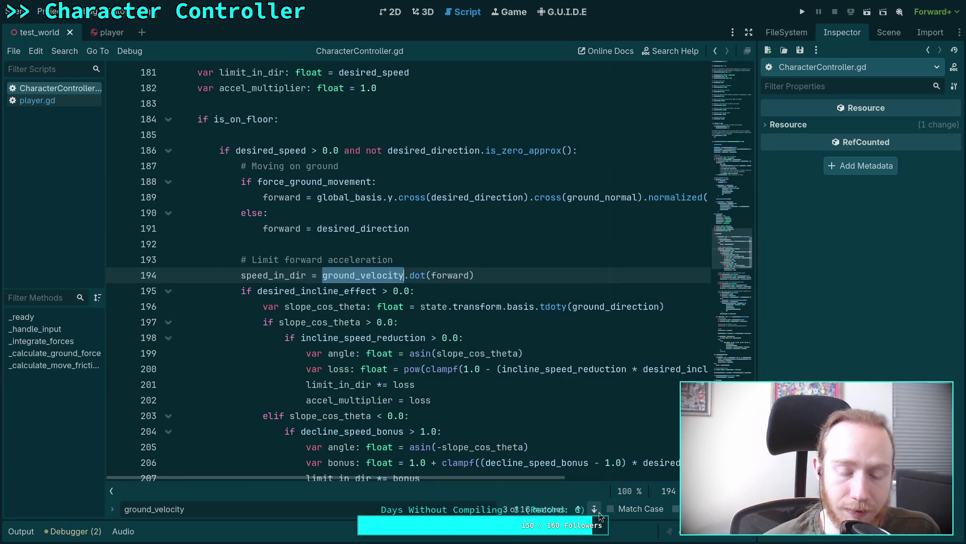
{"action": "left_click", "coordinate": [599, 512]}
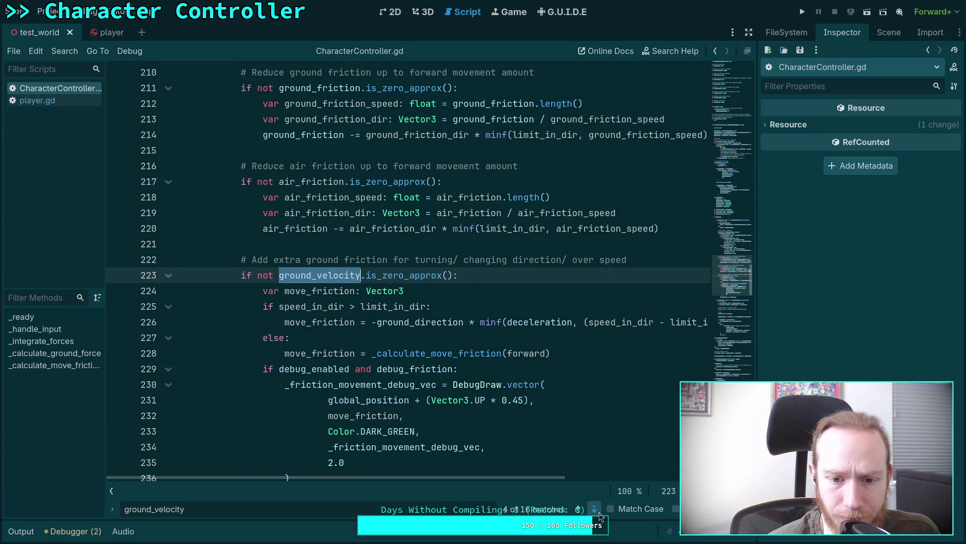
{"action": "left_click", "coordinate": [599, 512]}
{"action": "left_click", "coordinate": [599, 512]}
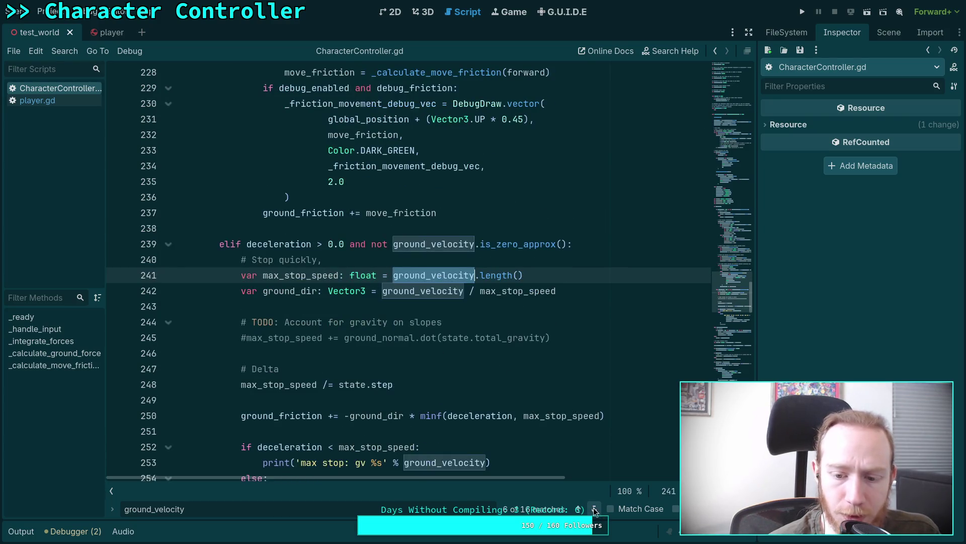
{"action": "left_click", "coordinate": [579, 509]}
{"action": "left_click", "coordinate": [579, 509]}
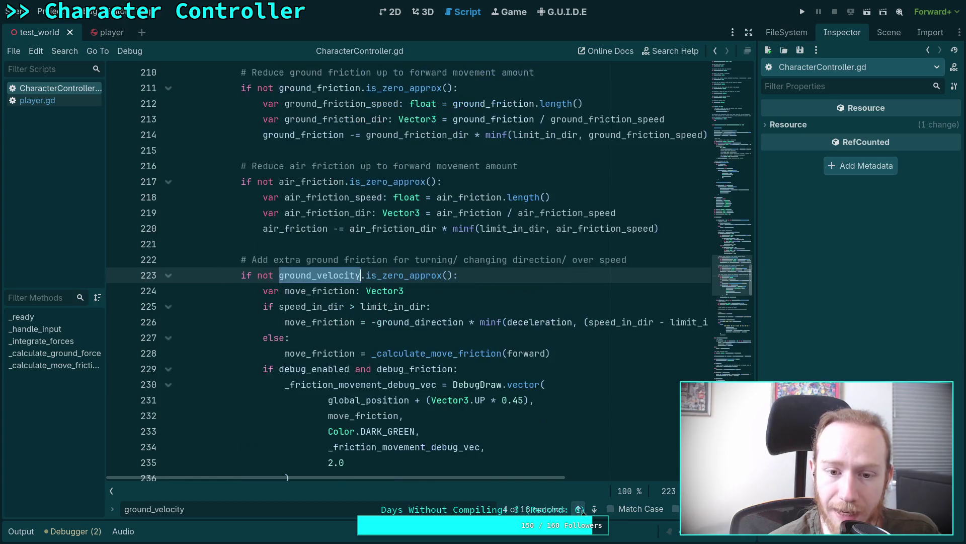
{"action": "left_click", "coordinate": [579, 510]}
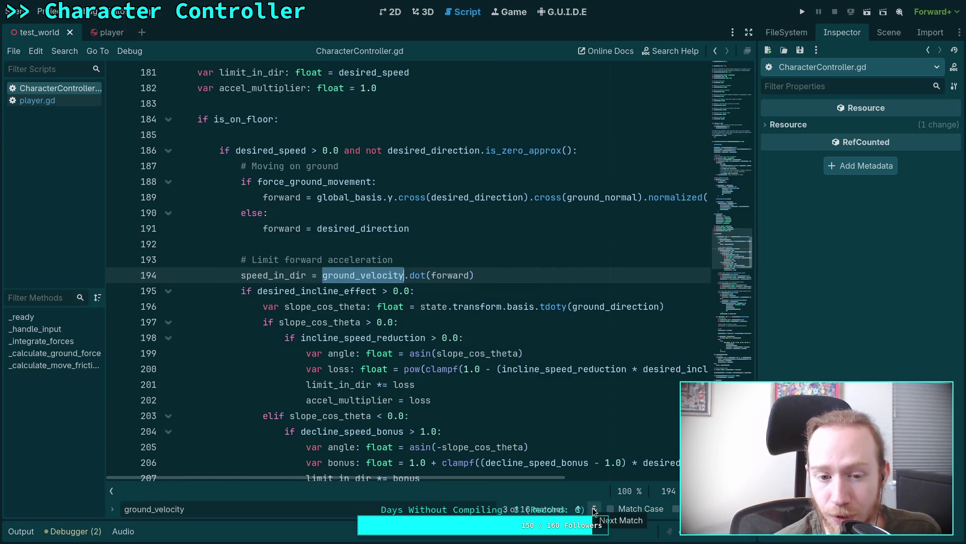
{"action": "left_click", "coordinate": [595, 511]}
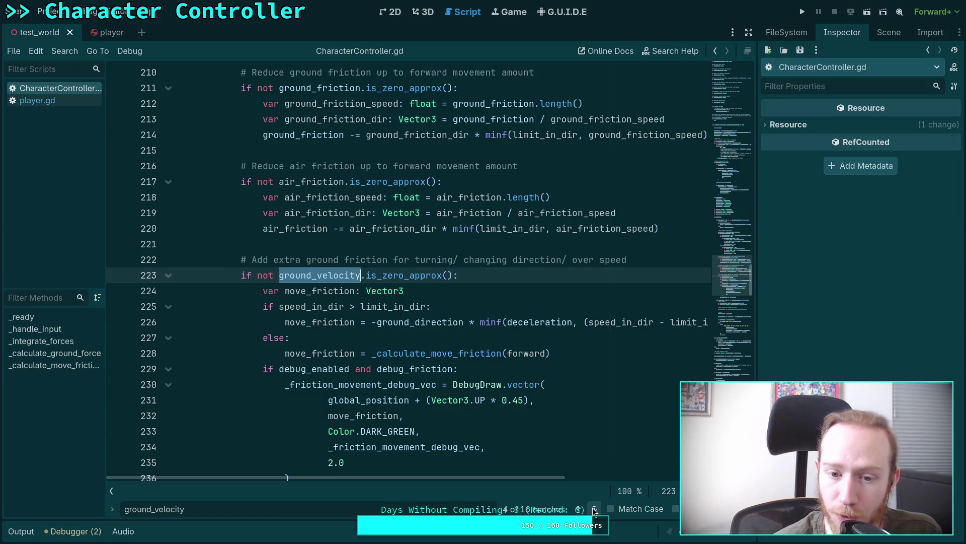
{"action": "left_click", "coordinate": [594, 509]}
{"action": "left_click", "coordinate": [594, 509]}
{"action": "left_click", "coordinate": [594, 509]}
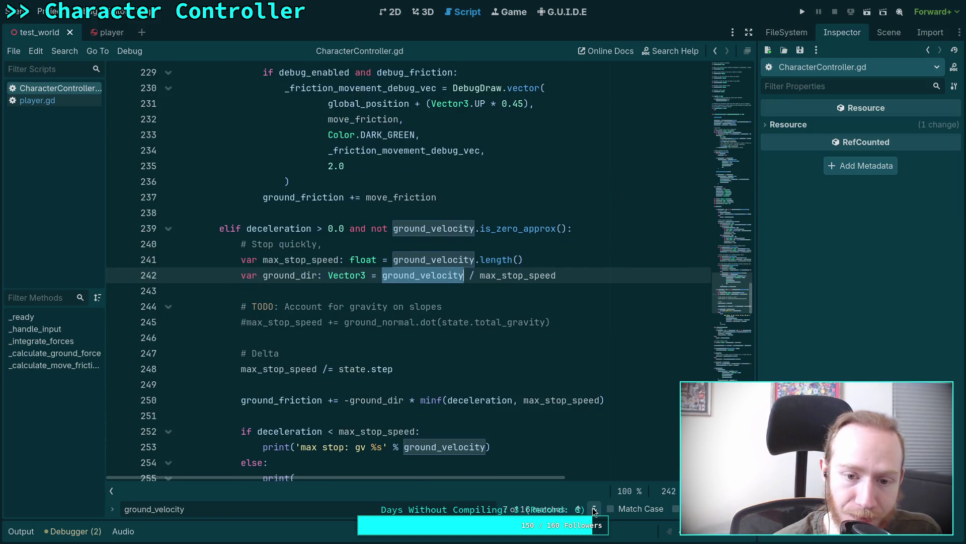
{"action": "left_click", "coordinate": [594, 510]}
{"action": "left_click", "coordinate": [594, 510]}
{"action": "left_click", "coordinate": [594, 510]}
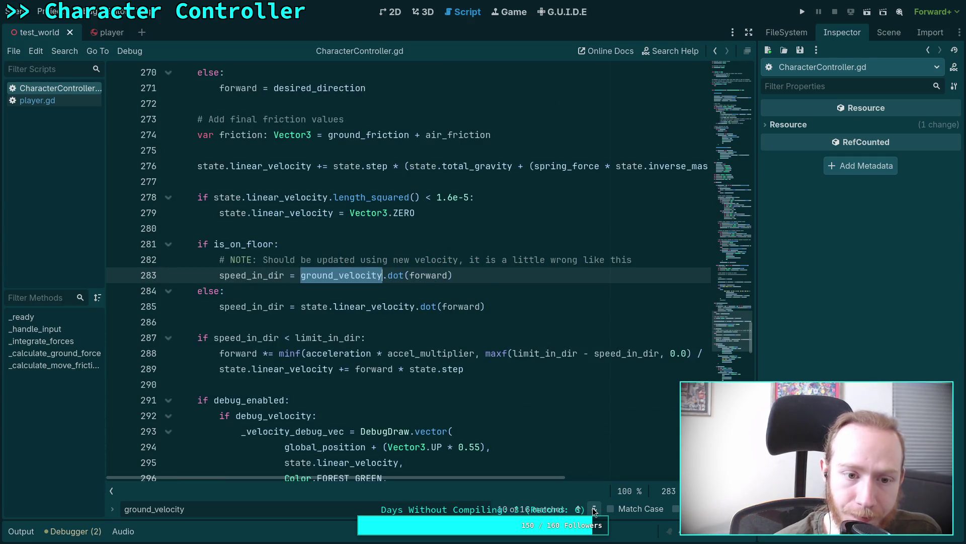
{"action": "scroll", "coordinate": [487, 448], "scroll_direction": "up", "scroll_amount": 4}
{"action": "scroll", "coordinate": [487, 448], "scroll_direction": "down", "scroll_amount": 2}
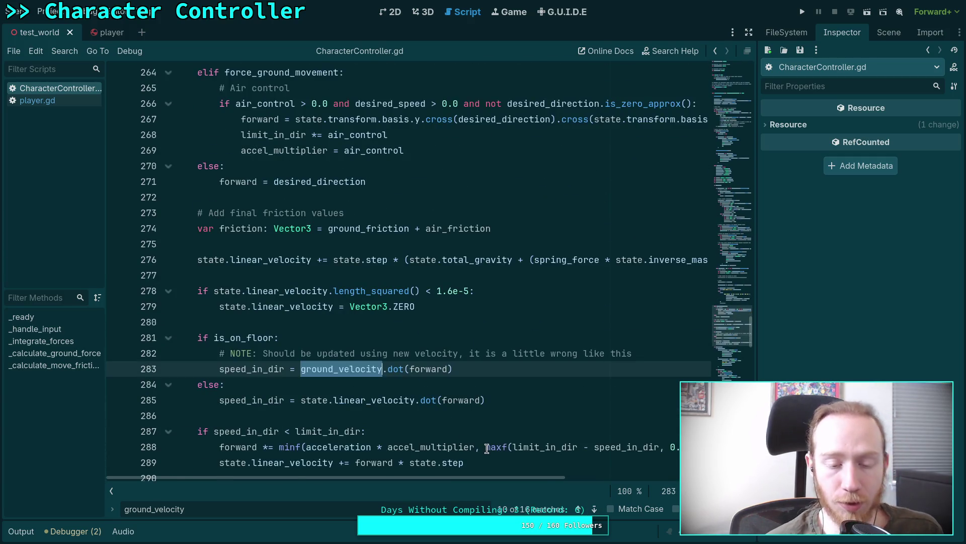
{"action": "mouse_move", "coordinate": [487, 448]}
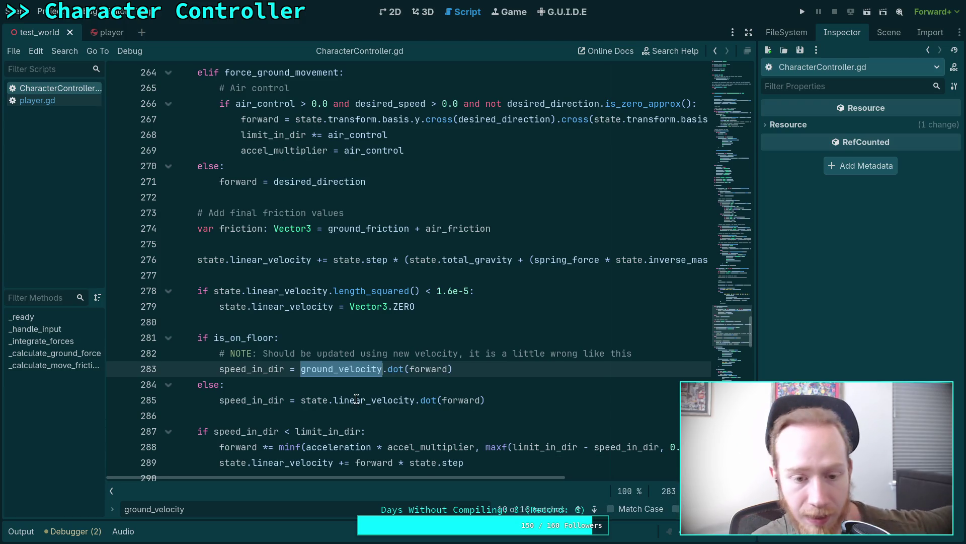
{"action": "scroll", "coordinate": [484, 395], "scroll_direction": "down", "scroll_amount": 2}
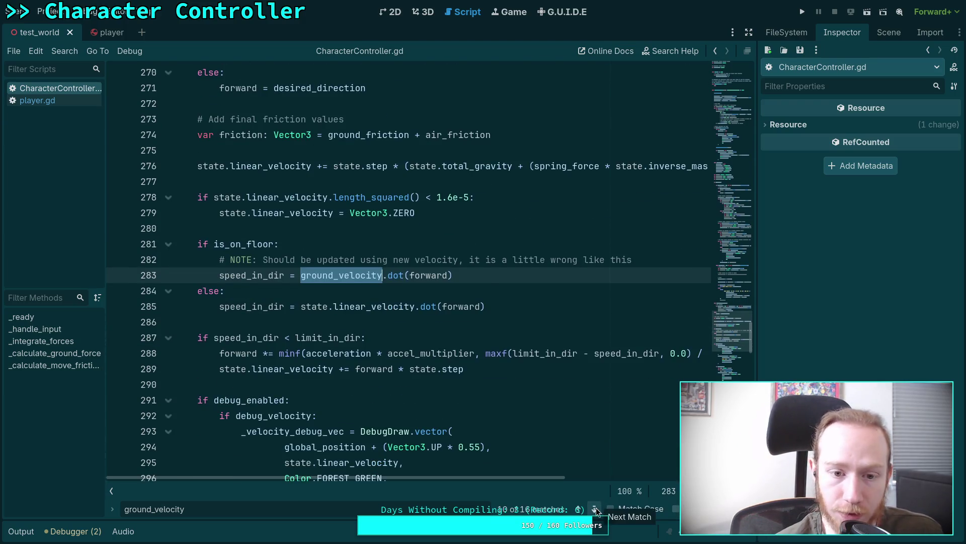
{"action": "left_click", "coordinate": [596, 509]}
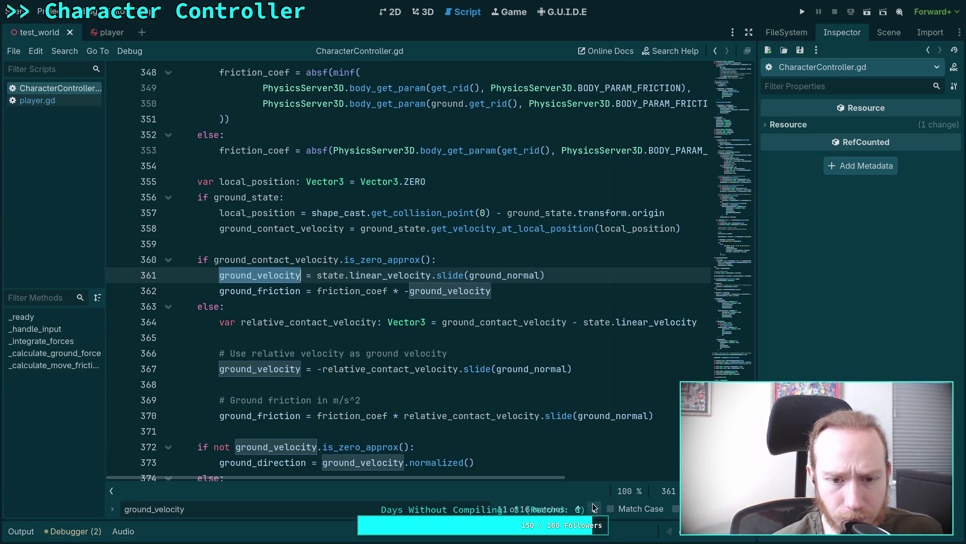
{"action": "mouse_move", "coordinate": [547, 422]}
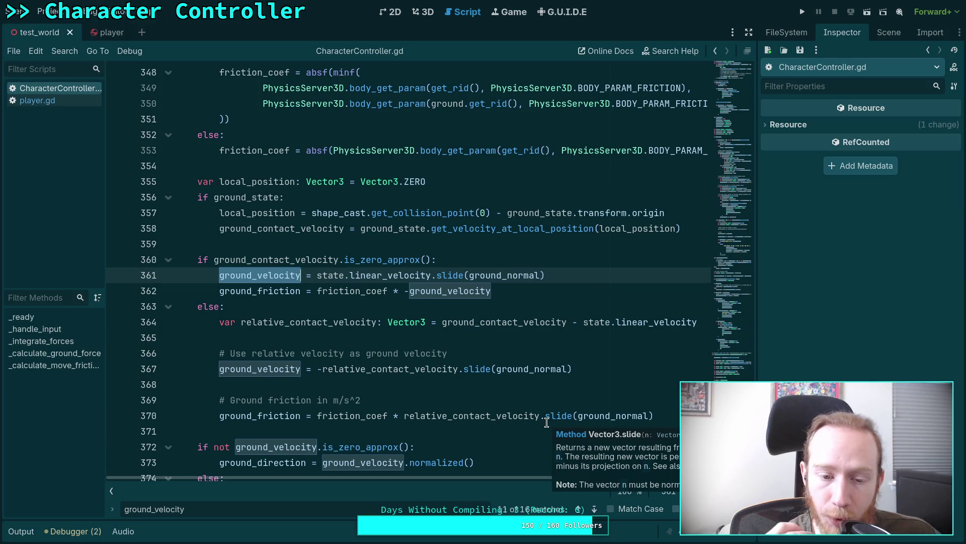
{"action": "left_click", "coordinate": [596, 509]}
{"action": "left_click", "coordinate": [595, 509]}
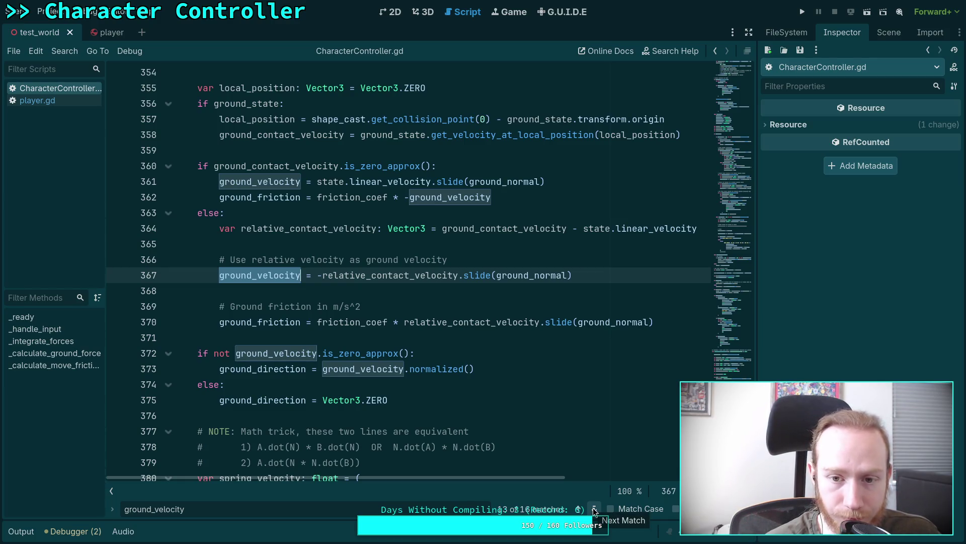
{"action": "left_click", "coordinate": [593, 508]}
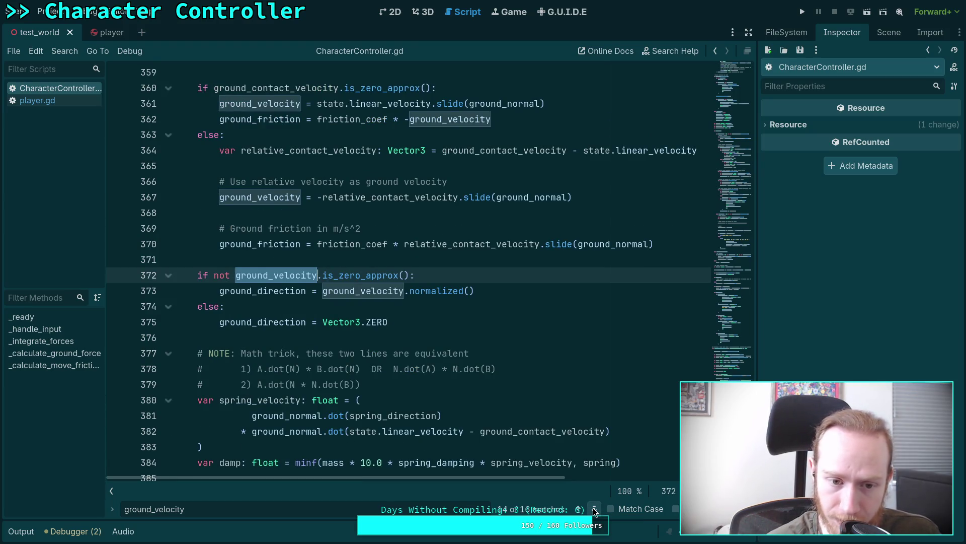
{"action": "left_click", "coordinate": [595, 509]}
{"action": "left_click", "coordinate": [594, 509]}
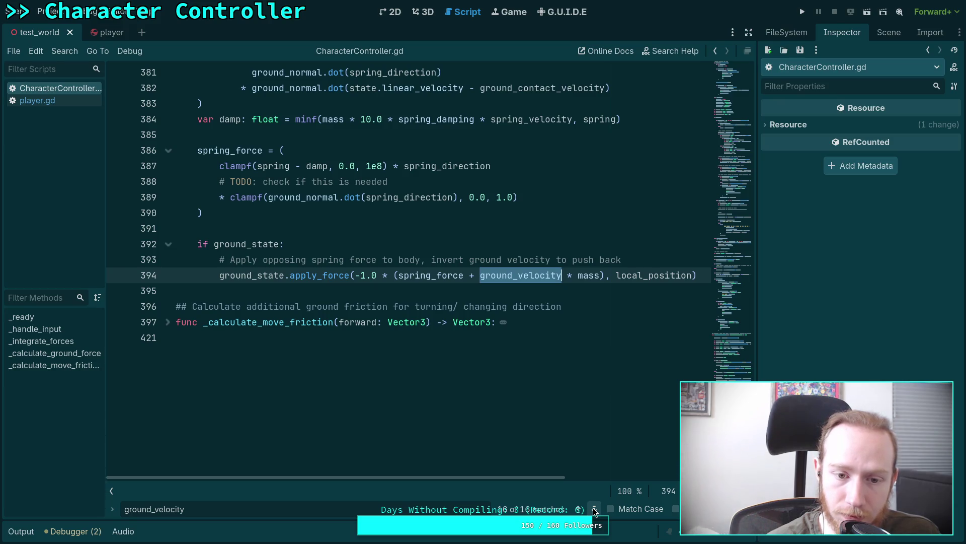
{"action": "left_click", "coordinate": [594, 510]}
{"action": "left_click", "coordinate": [595, 510]}
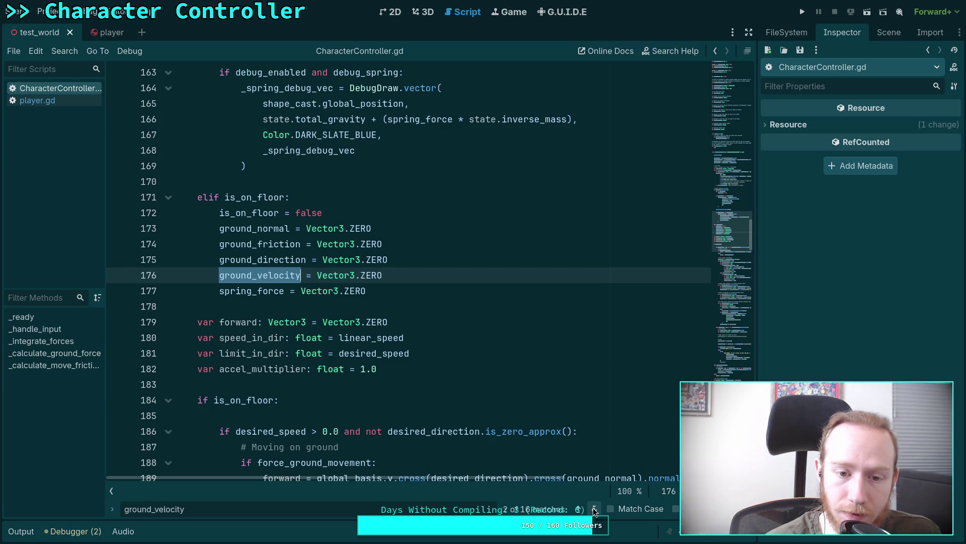
{"action": "left_click", "coordinate": [594, 509]}
{"action": "left_click", "coordinate": [595, 510]}
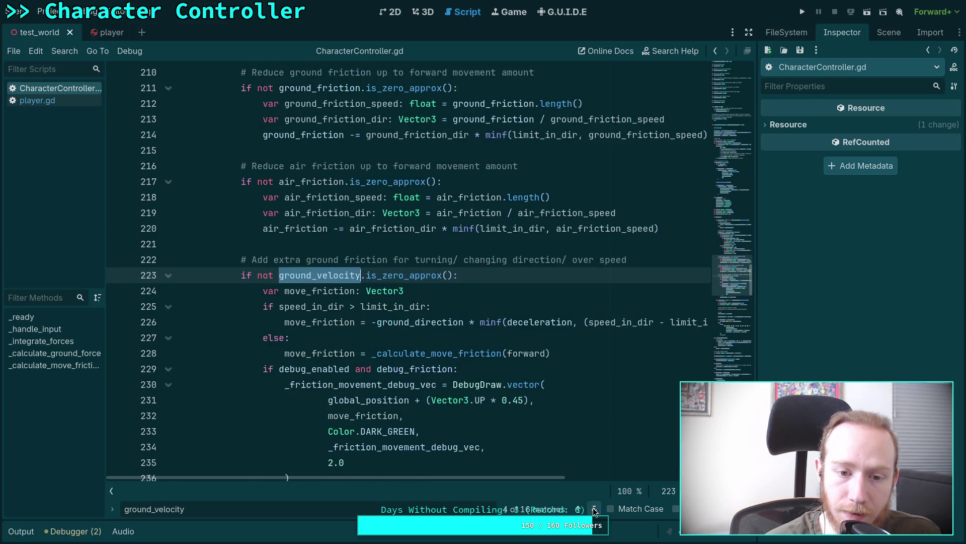
{"action": "left_click", "coordinate": [594, 510]}
{"action": "left_click", "coordinate": [577, 509]}
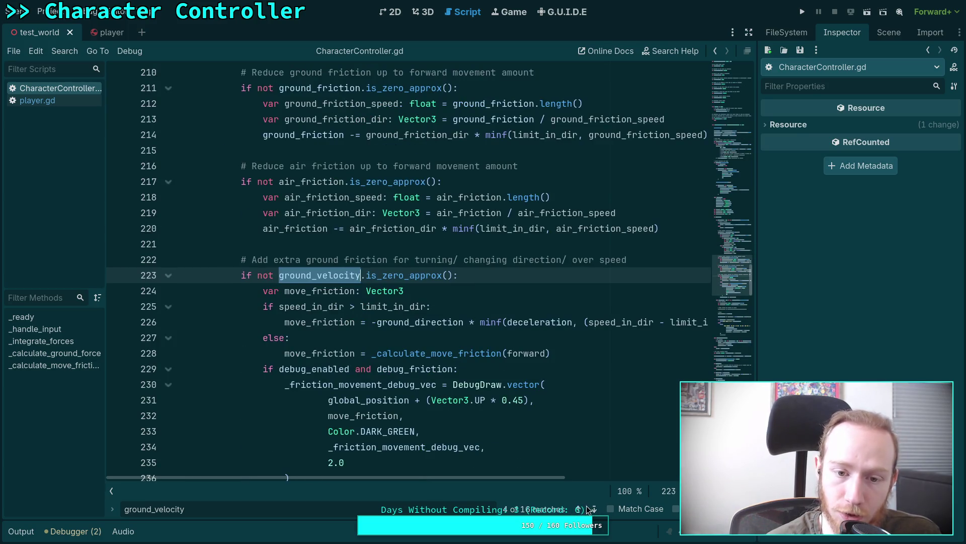
{"action": "left_click", "coordinate": [594, 510]}
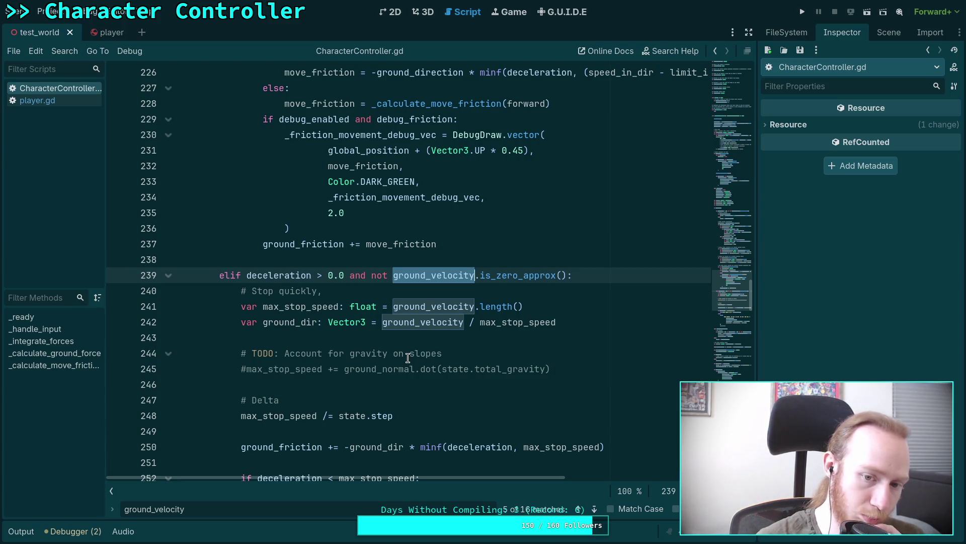
{"action": "scroll", "coordinate": [408, 358], "scroll_direction": "down", "scroll_amount": 2}
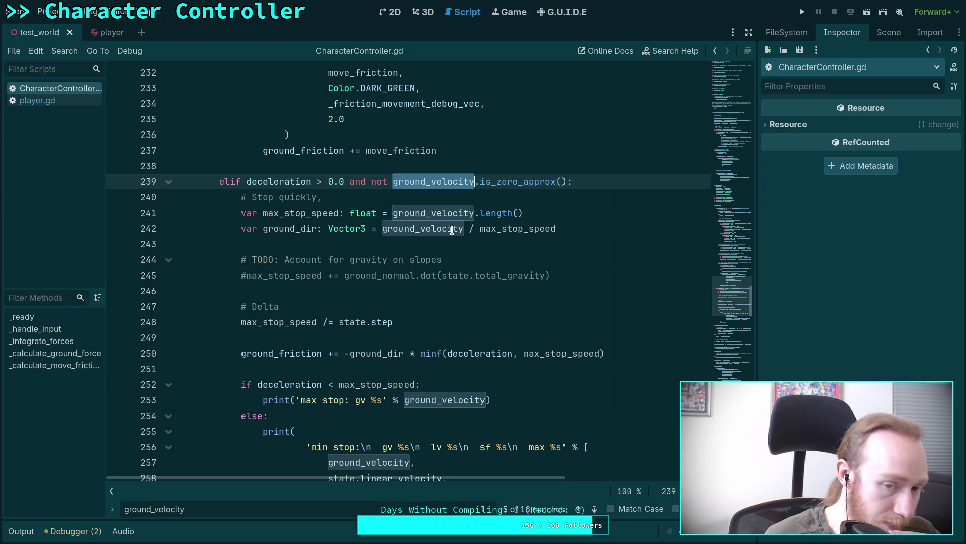
{"action": "left_click", "coordinate": [425, 202]}
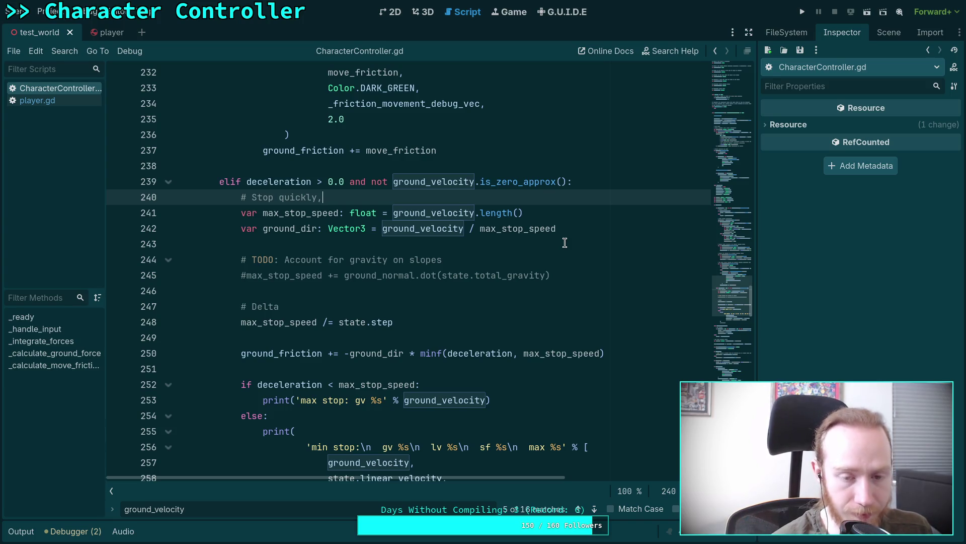
{"action": "double_click", "coordinate": [322, 214]}
{"action": "scroll", "coordinate": [487, 280], "scroll_direction": "down", "scroll_amount": 2}
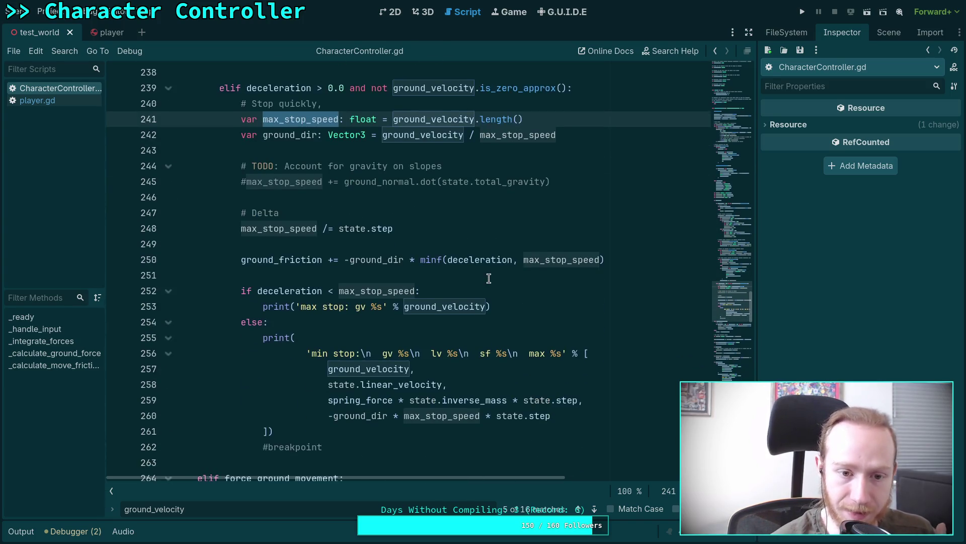
{"action": "scroll", "coordinate": [483, 280], "scroll_direction": "up", "scroll_amount": 1}
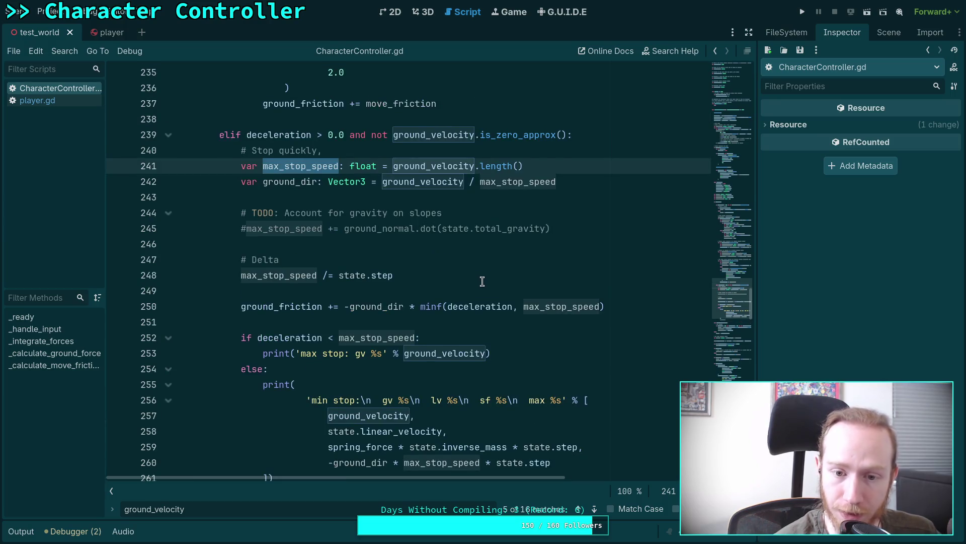
{"action": "scroll", "coordinate": [482, 281], "scroll_direction": "down", "scroll_amount": 1}
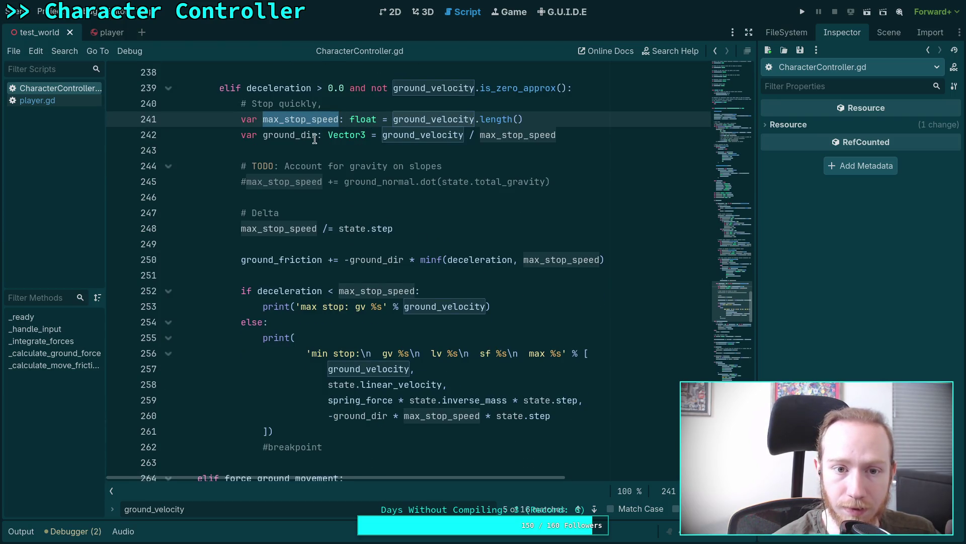
{"action": "left_click", "coordinate": [448, 140]}
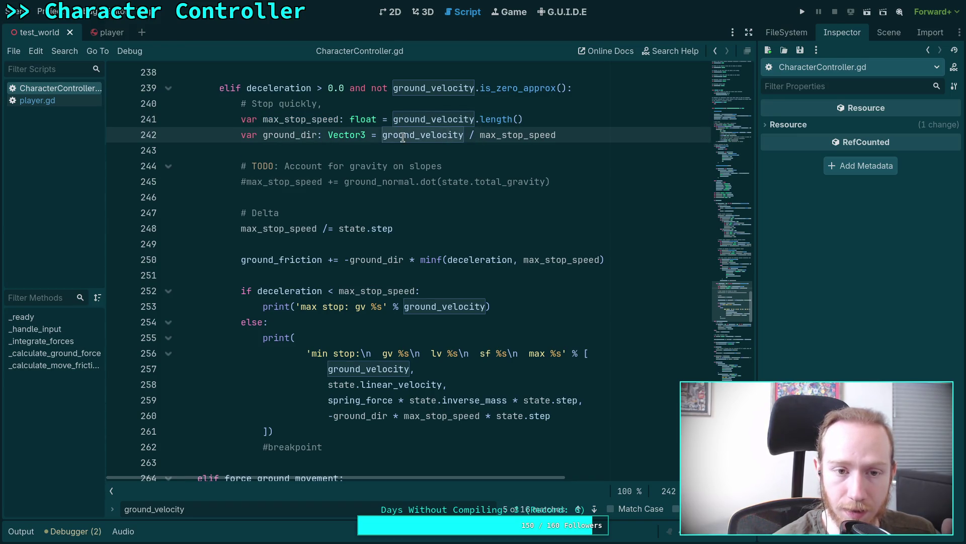
{"action": "left_click", "coordinate": [378, 119]}
- Try moving the ground_dir line up and normalizing it, then undo that change
{"action": "key", "text": "alt+Down"}
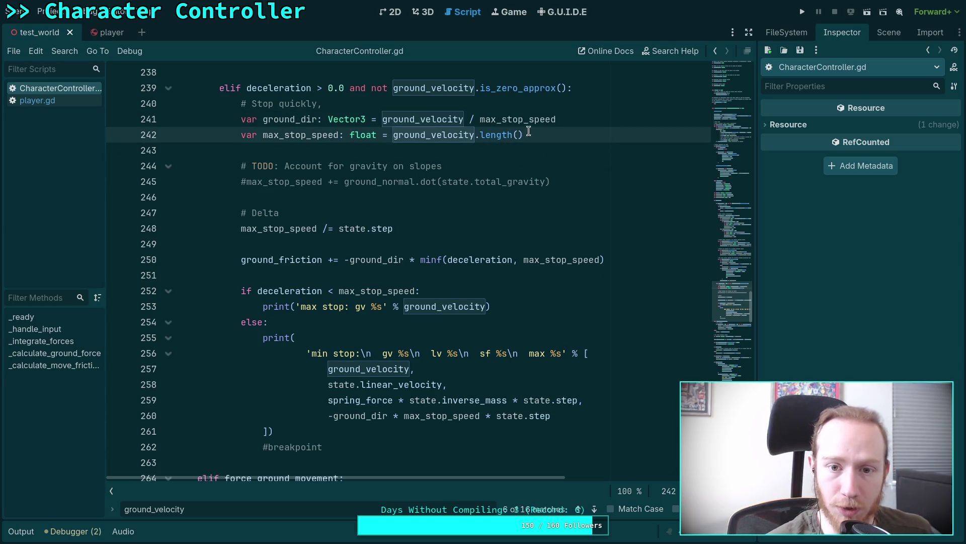
{"action": "left_click_drag", "start_coordinate": [470, 119], "coordinate": [607, 117]}
{"action": "key", "text": "BackSpace"}
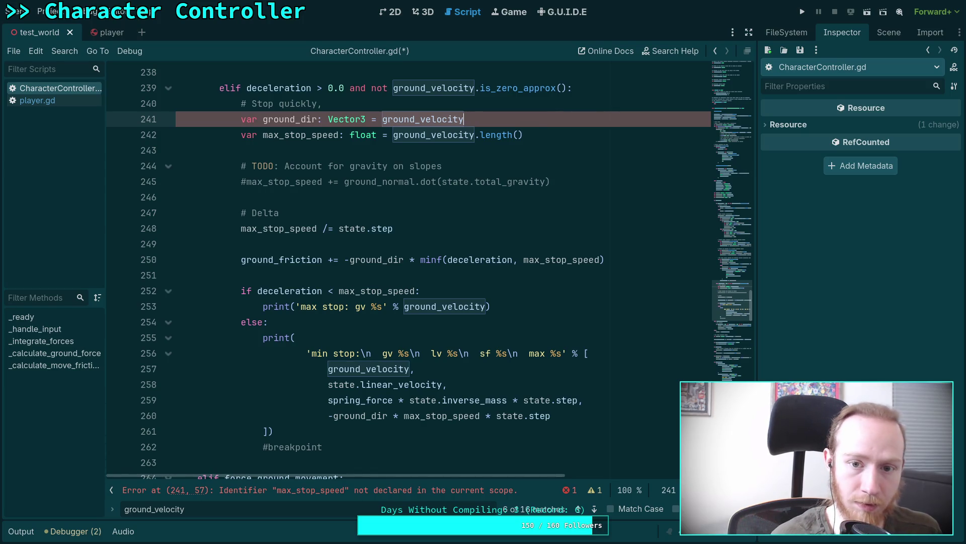
{"action": "type", "text": ".n"}
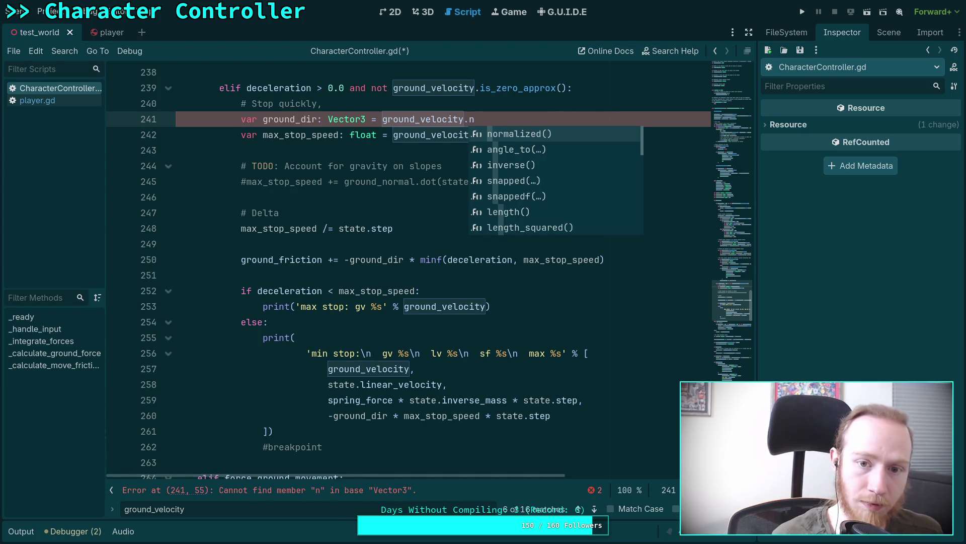
{"action": "key", "text": "ctrl+z"}
{"action": "key", "text": "ctrl+z"}
{"action": "key", "text": "ctrl+z"}
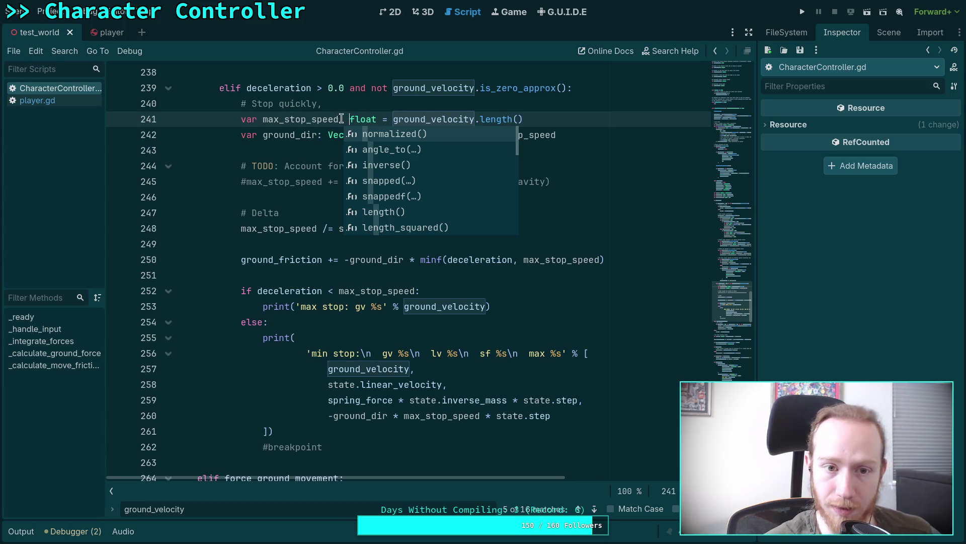
- Rename max_stop_speed to ground_speed on lines 241–242 and drop the comma after '# Stop quickly'
{"action": "left_click_drag", "start_coordinate": [264, 119], "coordinate": [306, 119]}
{"action": "type", "text": "ground"}
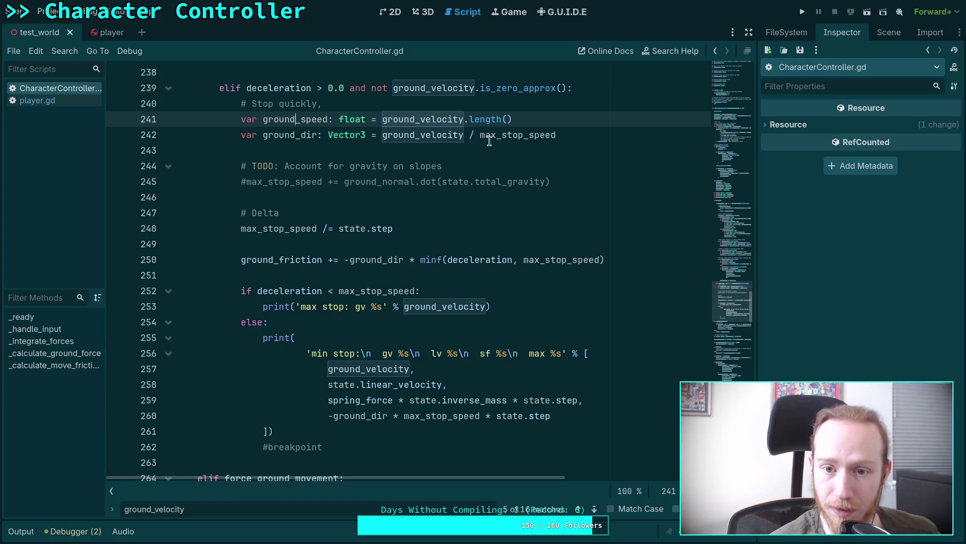
{"action": "left_click_drag", "start_coordinate": [480, 134], "coordinate": [520, 135]}
{"action": "type", "text": "ground"}
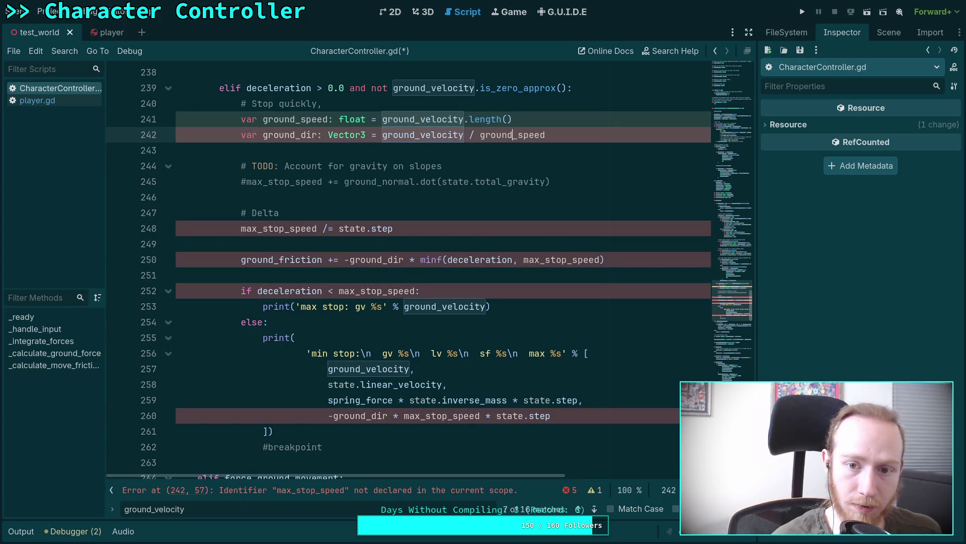
{"action": "left_click", "coordinate": [557, 121]}
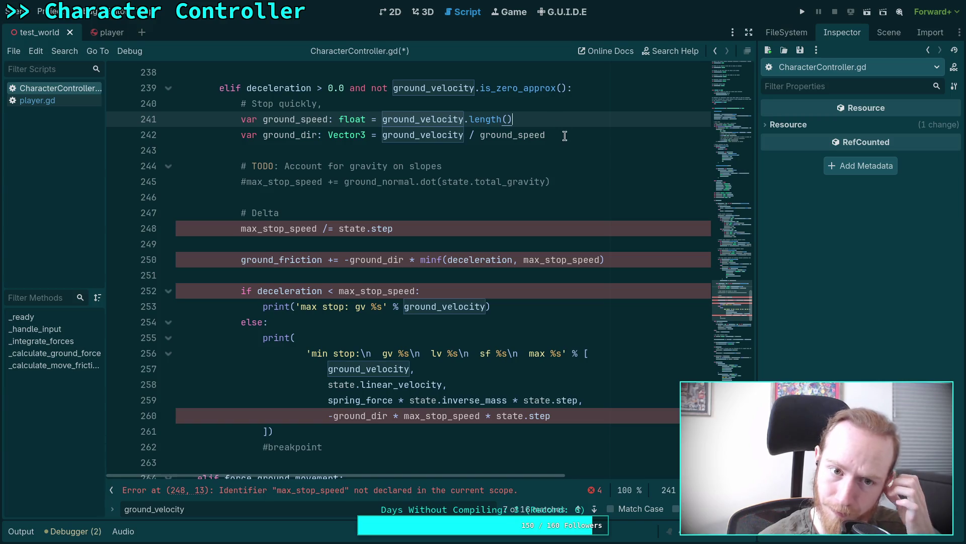
{"action": "left_click", "coordinate": [570, 139]}
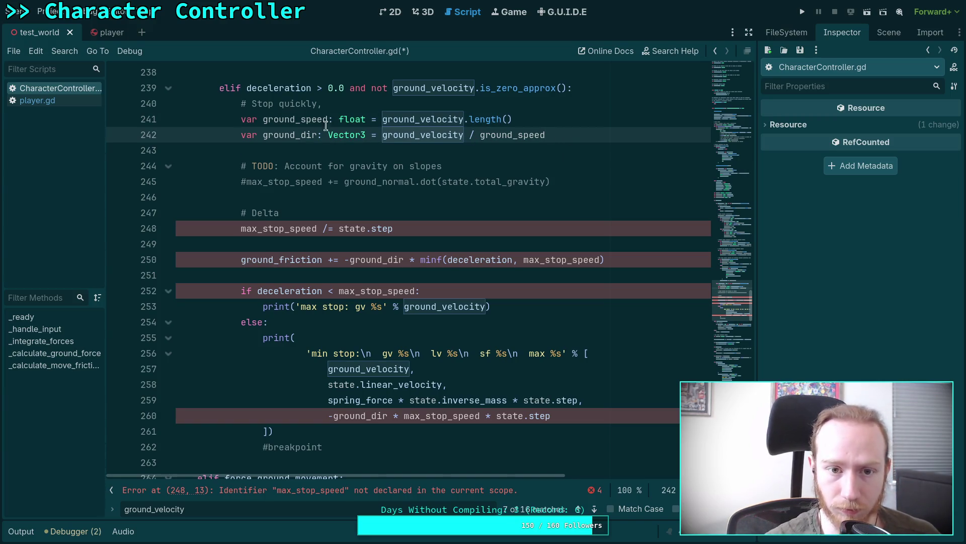
{"action": "left_click", "coordinate": [353, 103]}
{"action": "key", "text": "BackSpace"}
{"action": "left_click", "coordinate": [570, 147]}
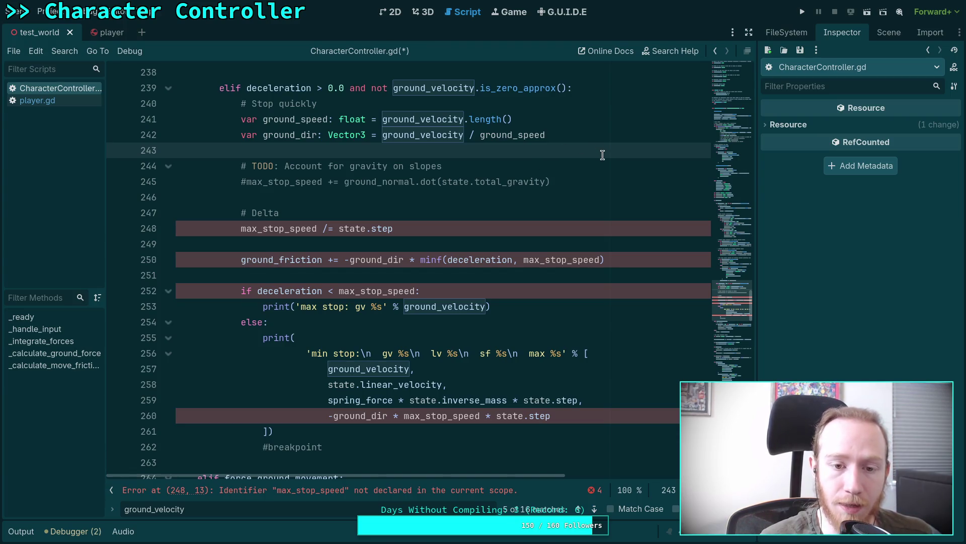
- Write the comment '# We want to stop our feet from moving laterally in our perspective' on line 244
{"action": "key", "text": "Return"}
{"action": "key", "text": "Return"}
{"action": "key", "text": "Up"}
{"action": "type", "text": "#"}
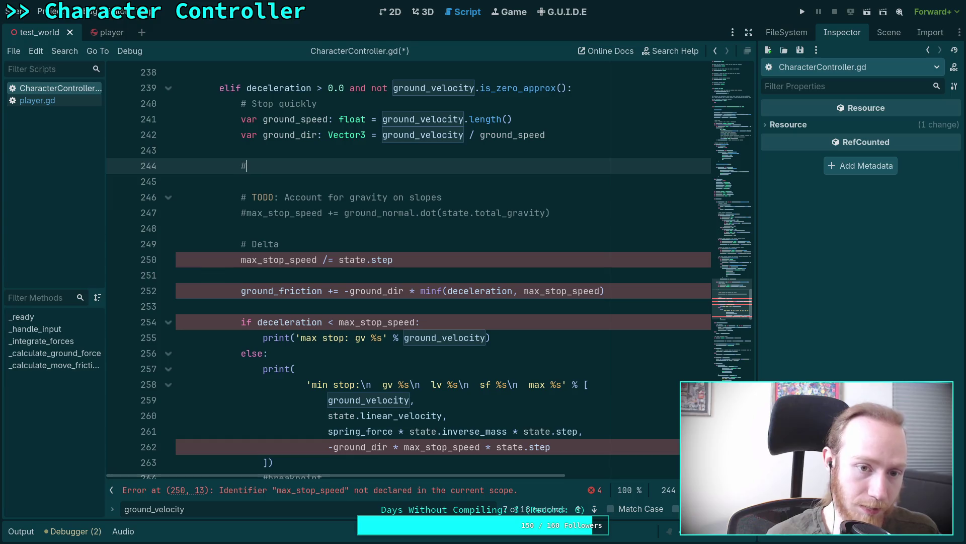
{"action": "type", "text": " M"}
{"action": "key", "text": "BackSpace"}
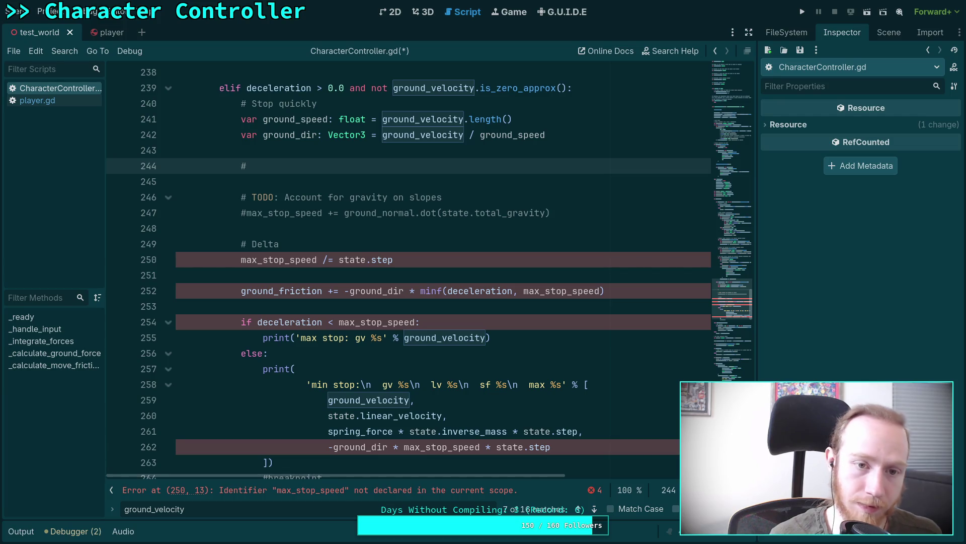
{"action": "type", "text": "We want to stop "}
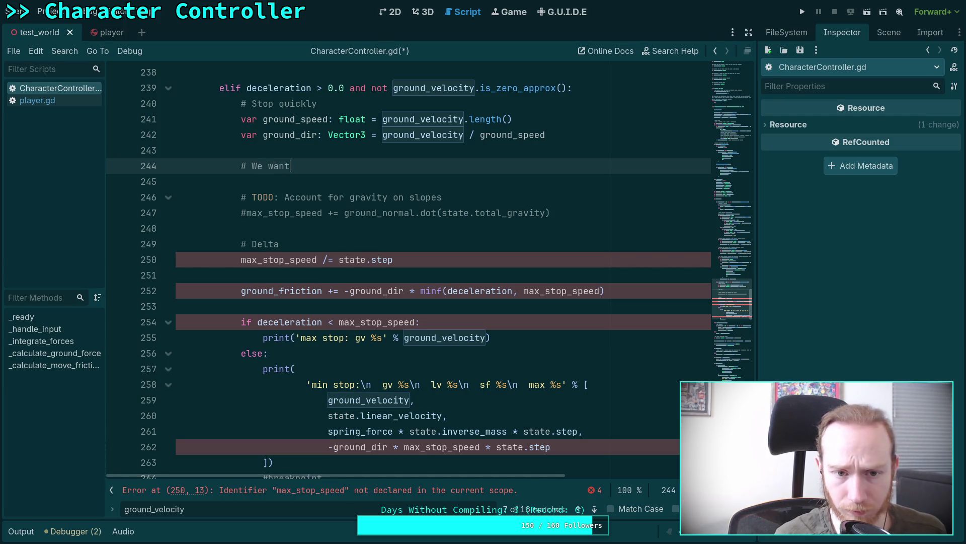
{"action": "type", "text": "o"}
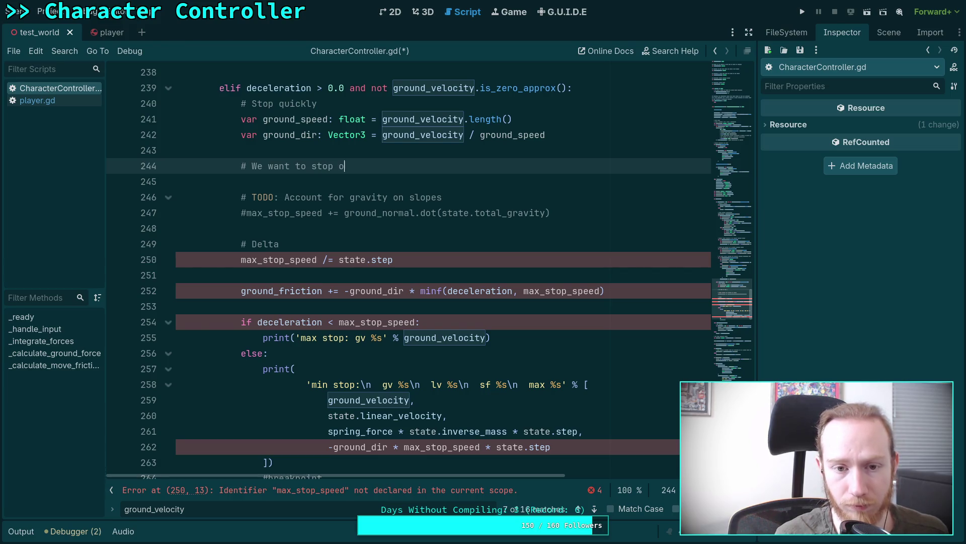
{"action": "type", "text": "ur lateral"}
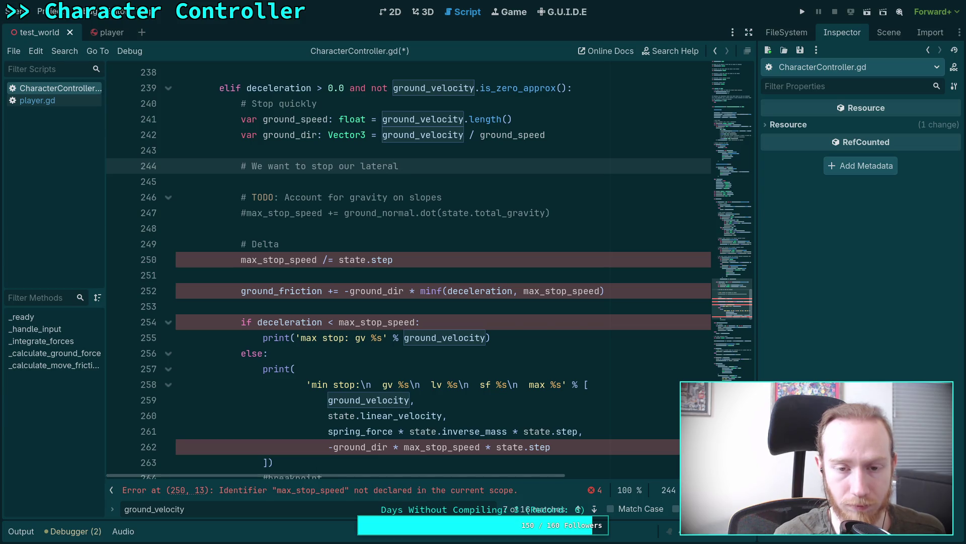
{"action": "key", "text": "BackSpace"}
{"action": "key", "text": "BackSpace"}
{"action": "key", "text": "BackSpace"}
{"action": "key", "text": "BackSpace"}
{"action": "key", "text": "BackSpace"}
{"action": "key", "text": "BackSpace"}
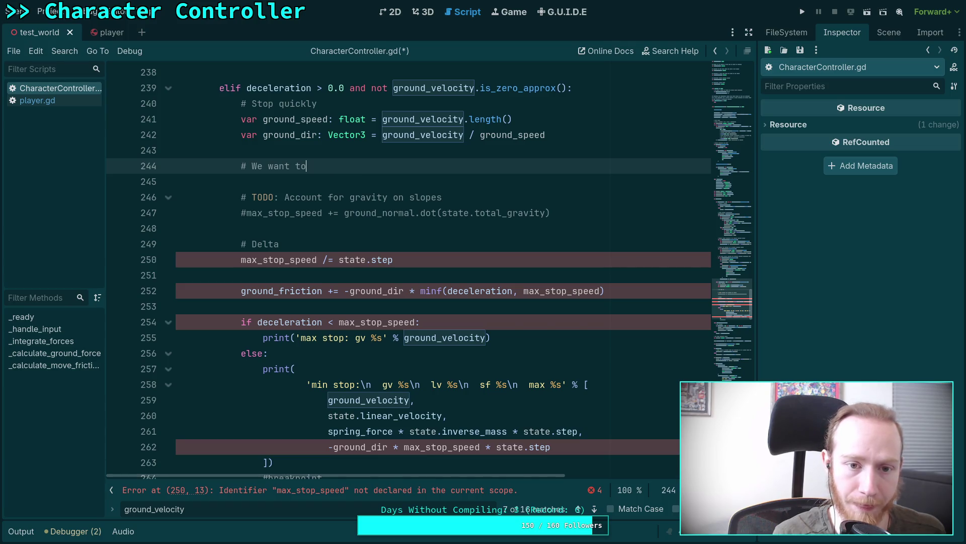
{"action": "type", "text": " sto"}
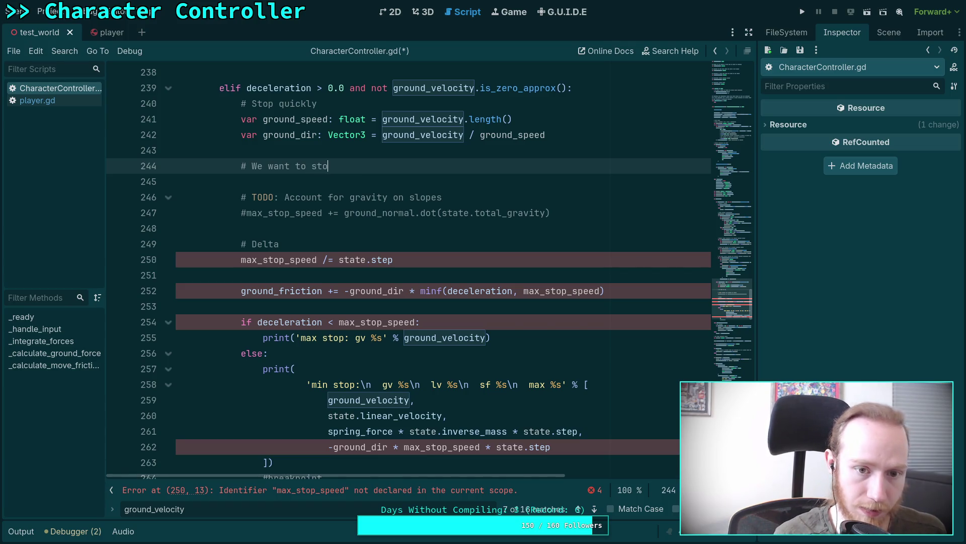
{"action": "type", "text": "p our feet "}
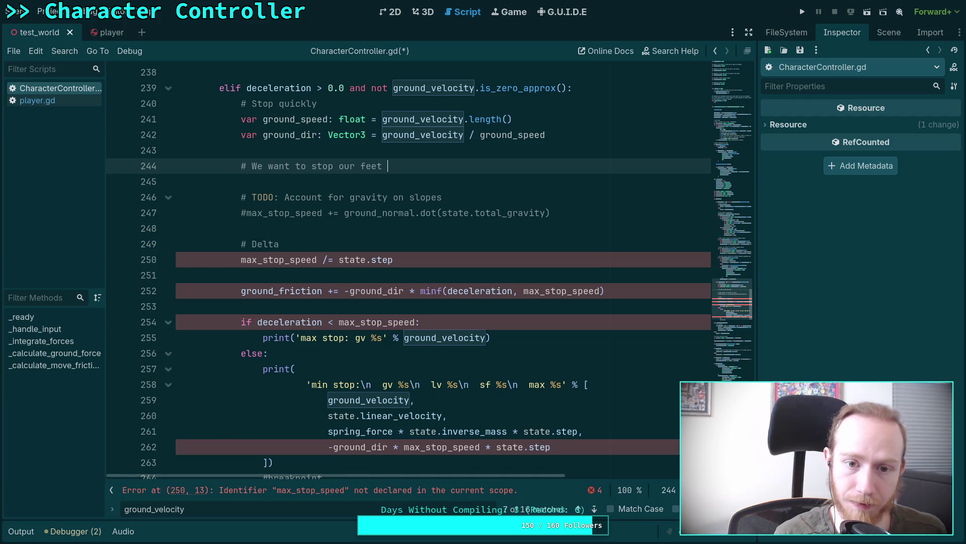
{"action": "type", "text": "from moving late"}
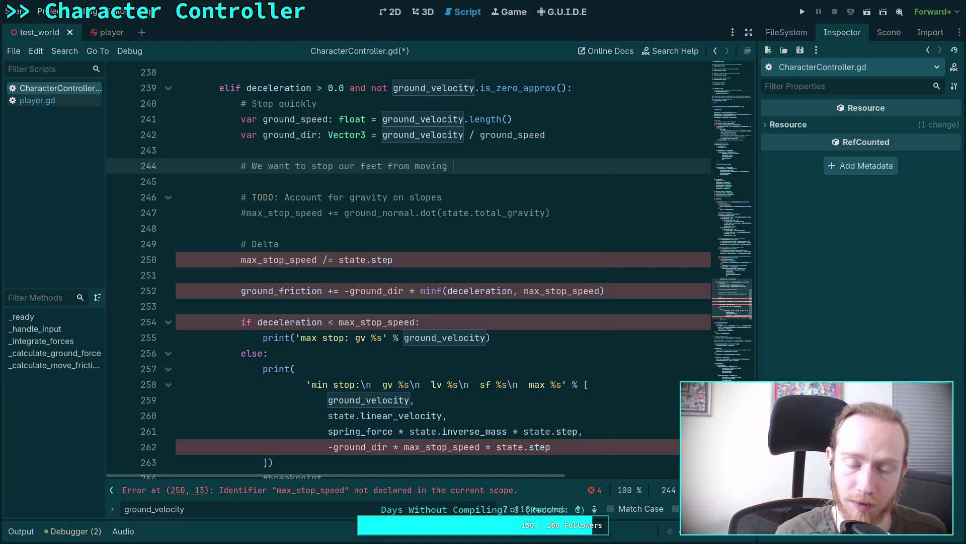
{"action": "type", "text": "ral"}
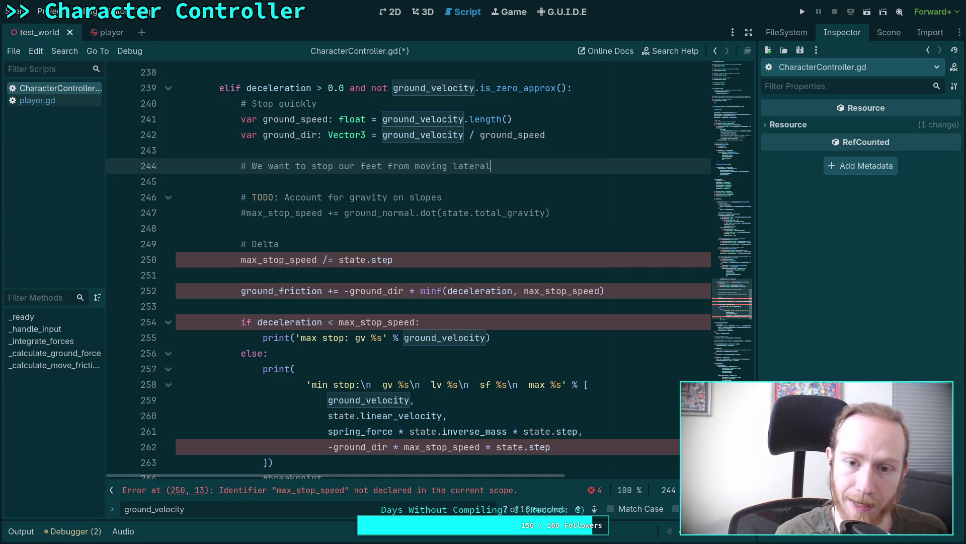
{"action": "type", "text": "ly in our "}
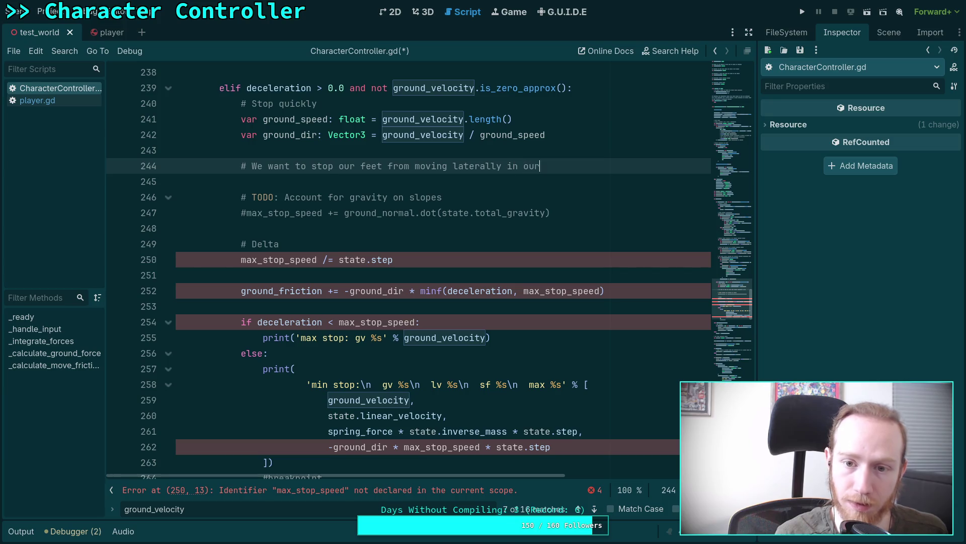
{"action": "type", "text": "per"}
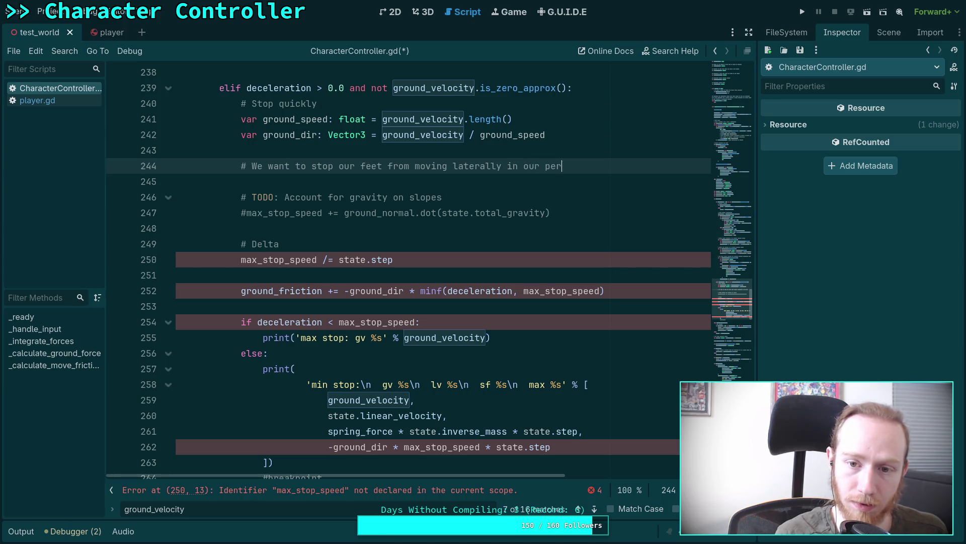
{"action": "type", "text": "spective"}
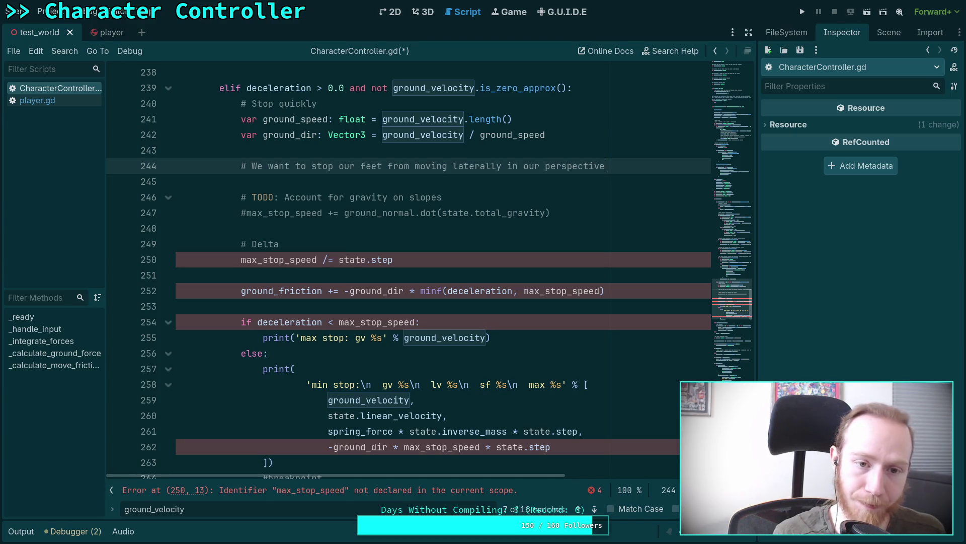
{"action": "key", "text": "Return"}
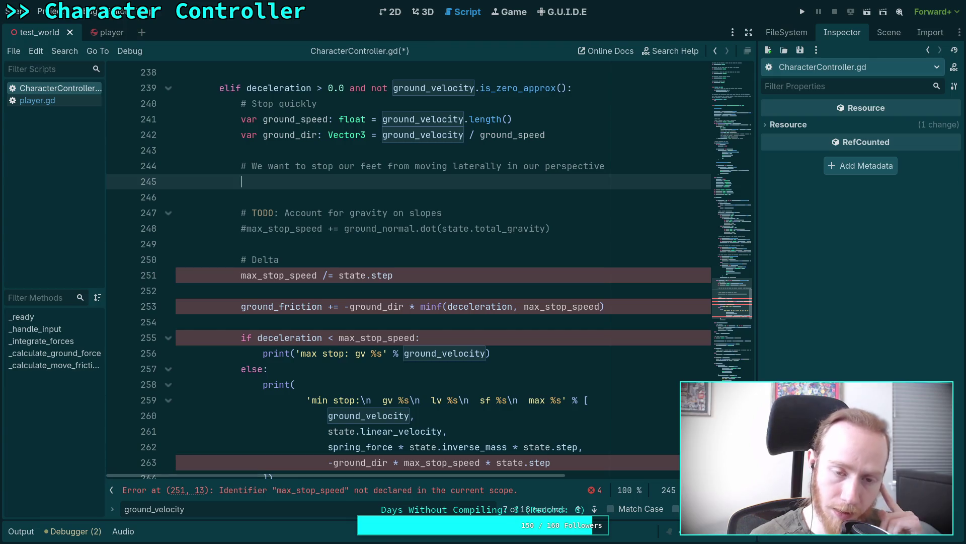
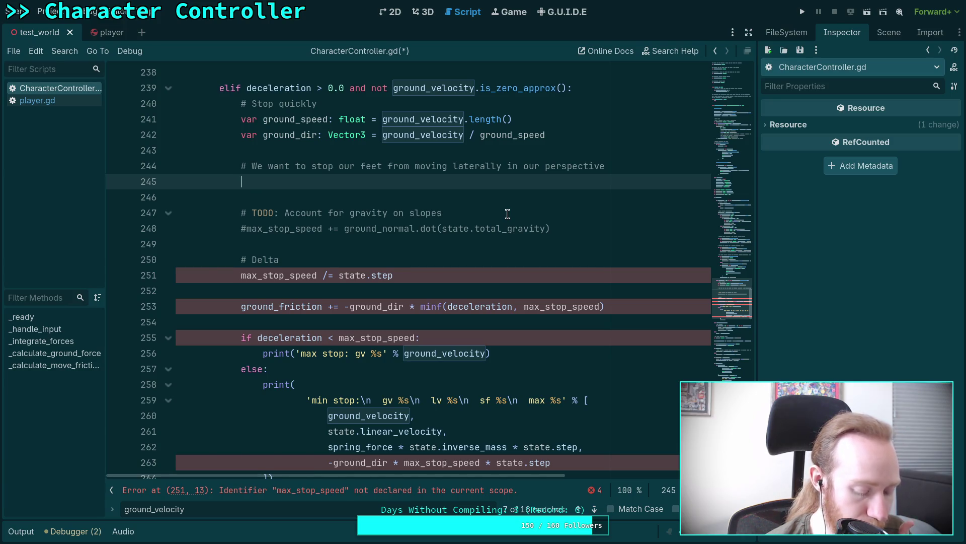
- Switch to the Krita window with the annotated capsule-on-slope screenshot
{"action": "key", "text": "alt+Tab"}
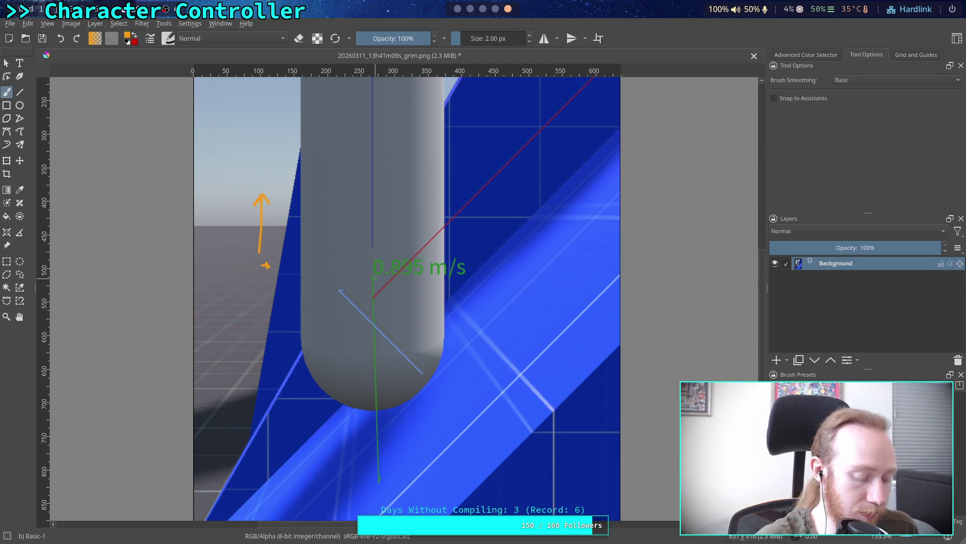
- Return from Krita to CharacterController.gd in Godot's script editor
{"action": "key", "text": "alt+Tab"}
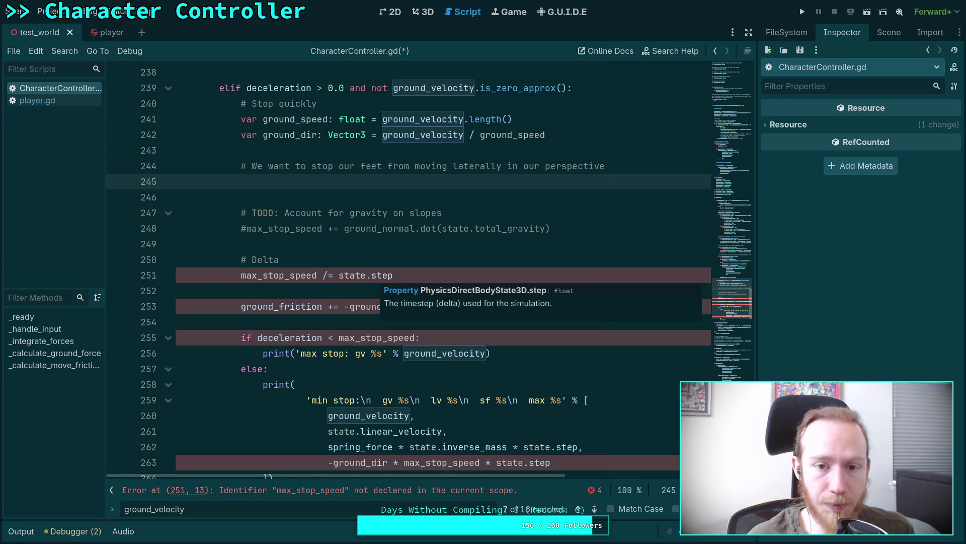
- Add 'var relative_ground: Vector3 =' under the Stop quickly comment, then show the unit circle chart
{"action": "left_click", "coordinate": [467, 102]}
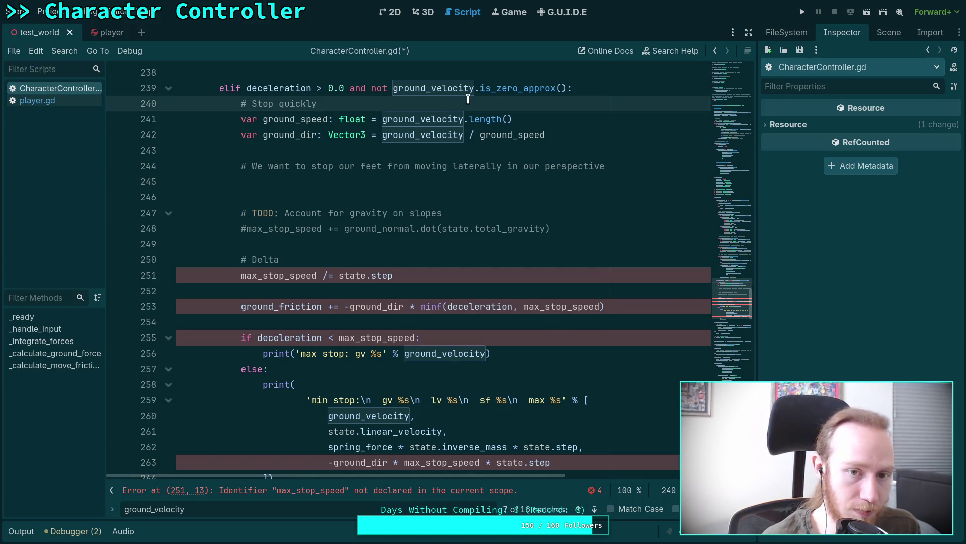
{"action": "key", "text": "Return"}
{"action": "type", "text": "var "}
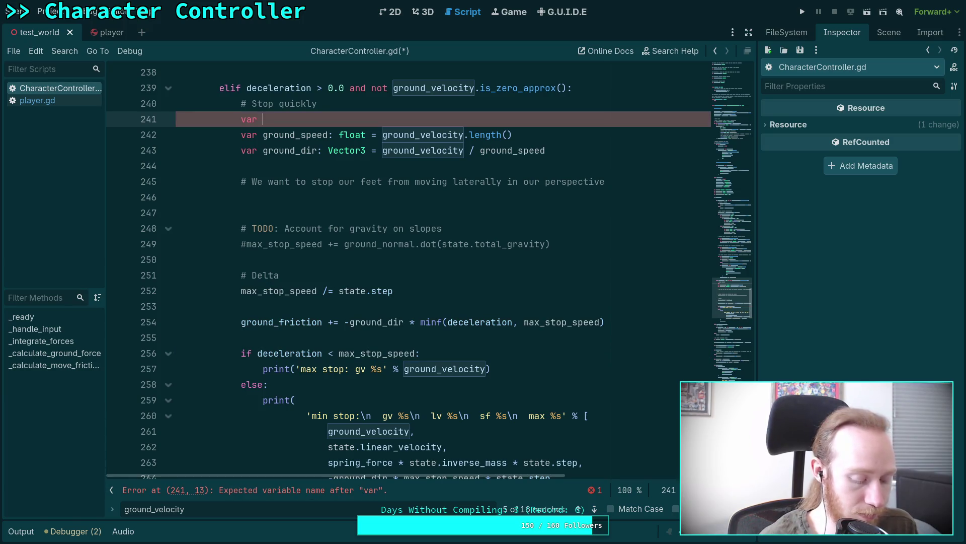
{"action": "type", "text": "rel"}
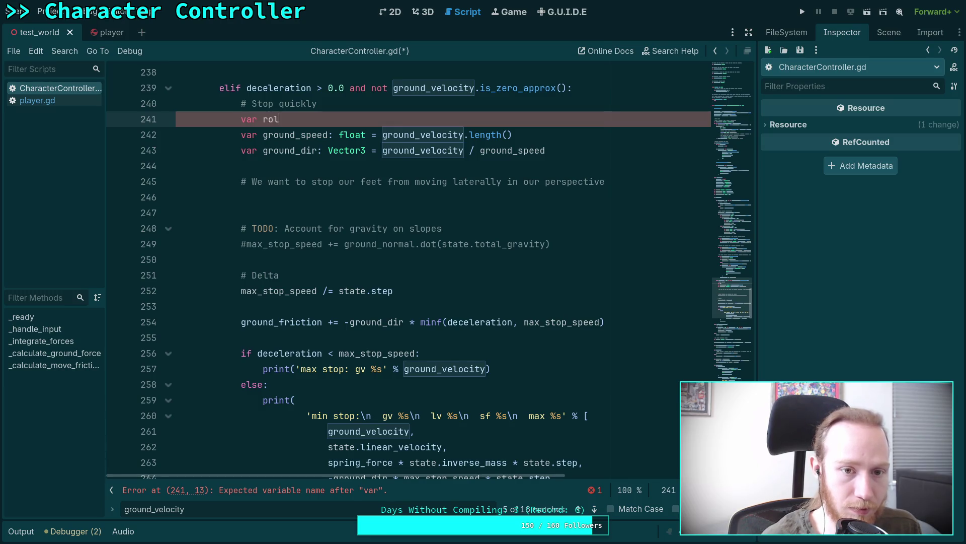
{"action": "type", "text": "ative_"}
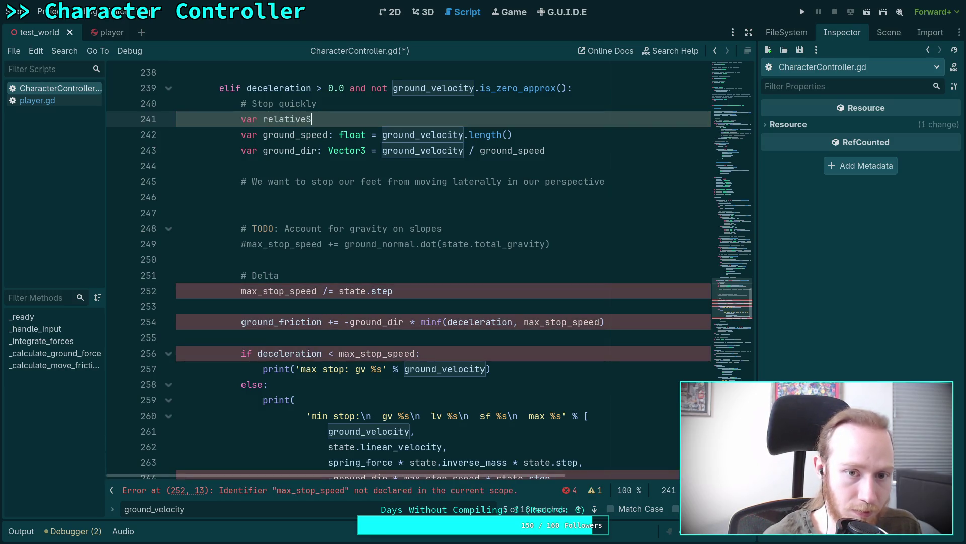
{"action": "type", "text": "ground"}
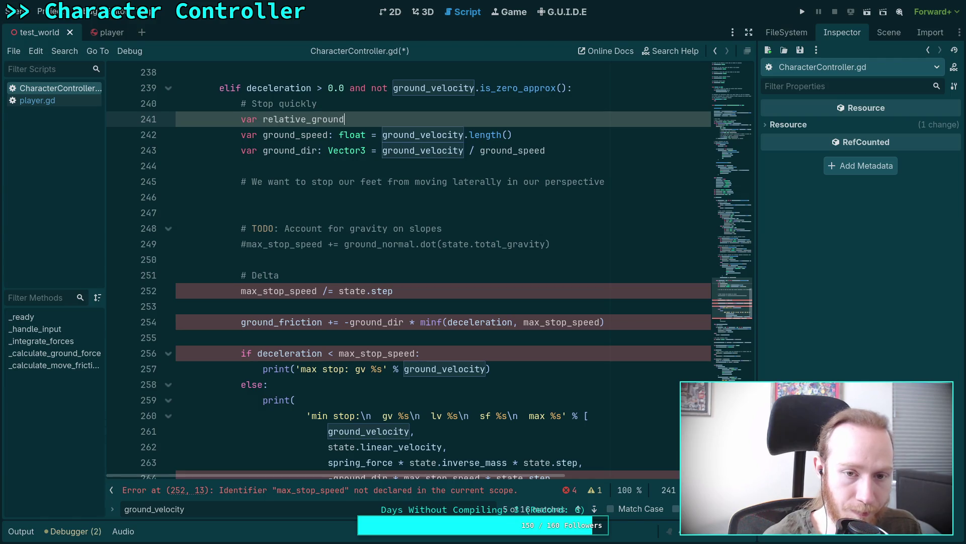
{"action": "type", "text": ": Vector3 ="}
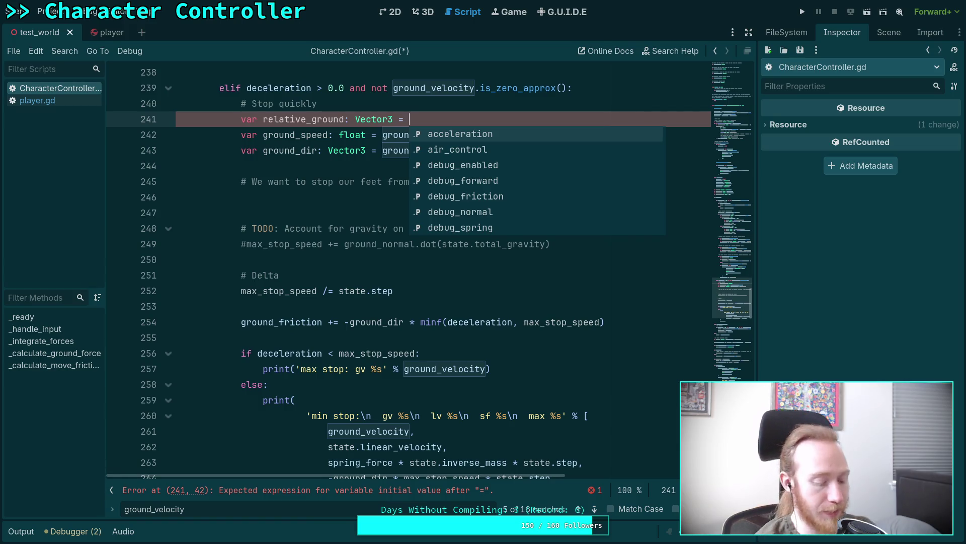
{"action": "key", "text": "super+3"}
{"action": "key", "text": "super+4"}
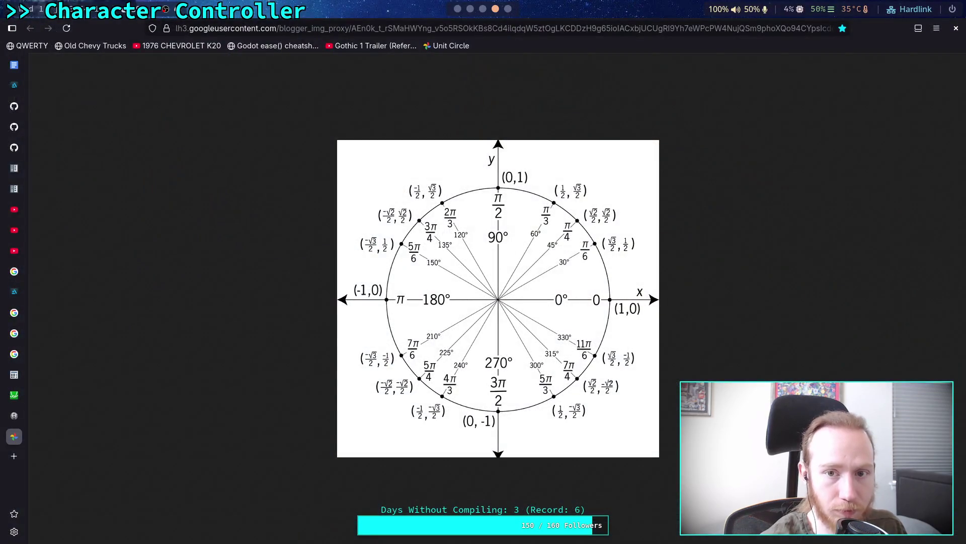
- Switch from the browser's unit circle chart to the annotated slope screenshot in Krita
{"action": "key", "text": "super+5"}
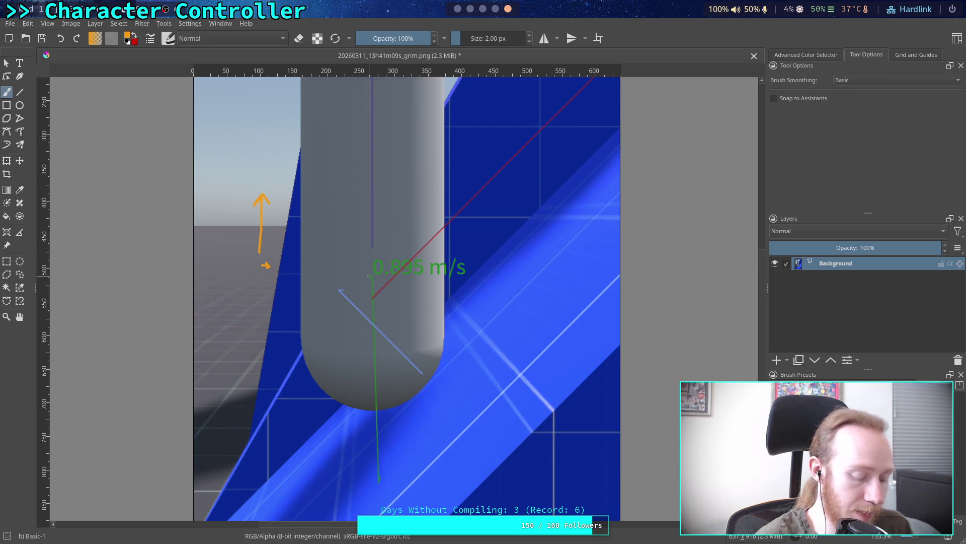
- Return to Godot's script editor and scroll up to the unfinished relative_ground line 241
{"action": "key", "text": "alt+Tab"}
{"action": "scroll", "coordinate": [333, 178], "scroll_direction": "up", "scroll_amount": 2}
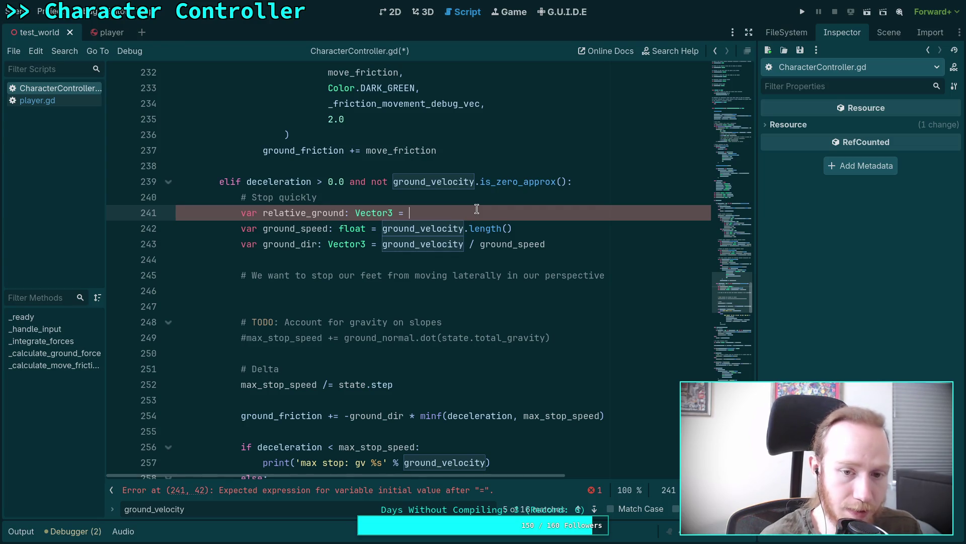
- Complete line 241 as ground_velocity.slide(state.transform.basis.y) using autocomplete suggestions
{"action": "type", "text": "gr"}
{"action": "key", "text": "Down"}
{"action": "key", "text": "Down"}
{"action": "key", "text": "Down"}
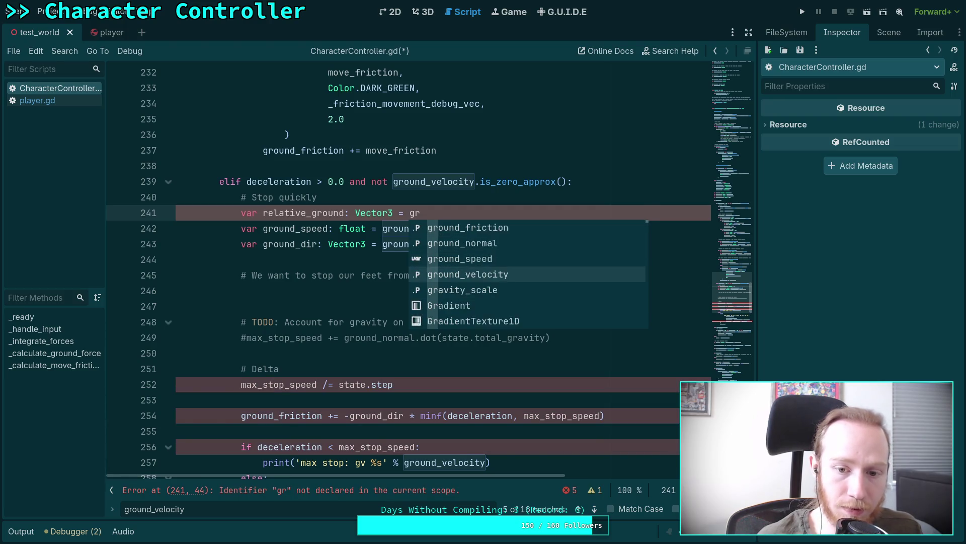
{"action": "key", "text": "Return"}
{"action": "type", "text": ".sl"}
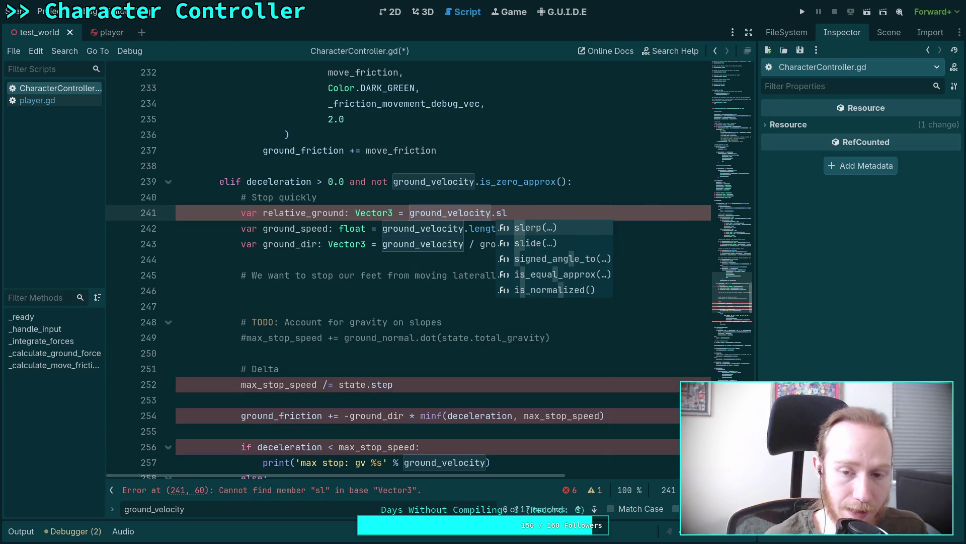
{"action": "key", "text": "Down"}
{"action": "key", "text": "Return"}
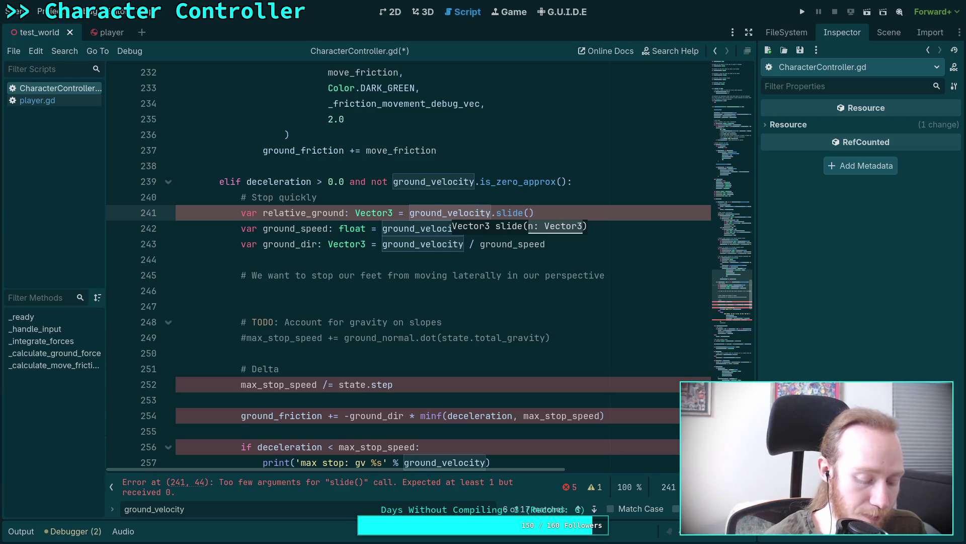
{"action": "type", "text": "state.tr"}
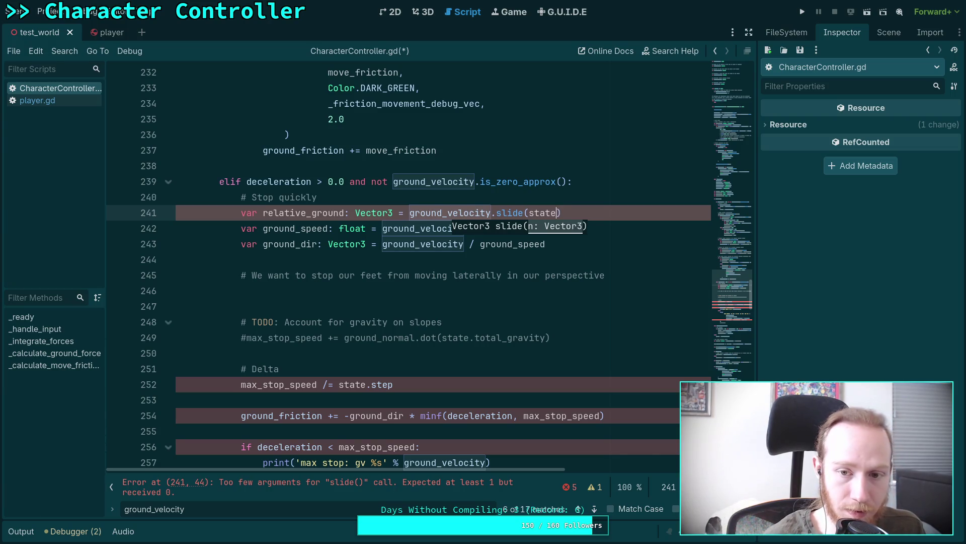
{"action": "key", "text": "Return"}
{"action": "type", "text": ".basis.y"}
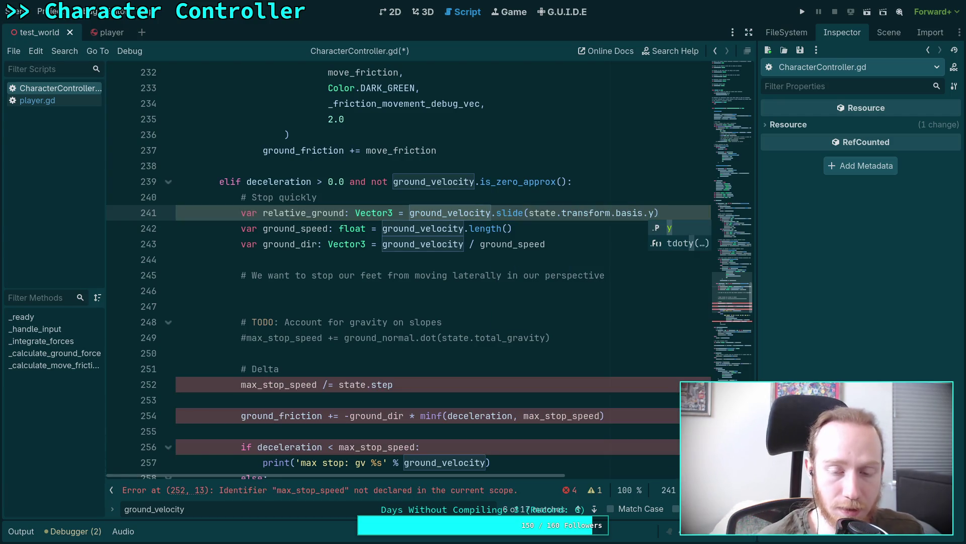
{"action": "key", "text": "Escape"}
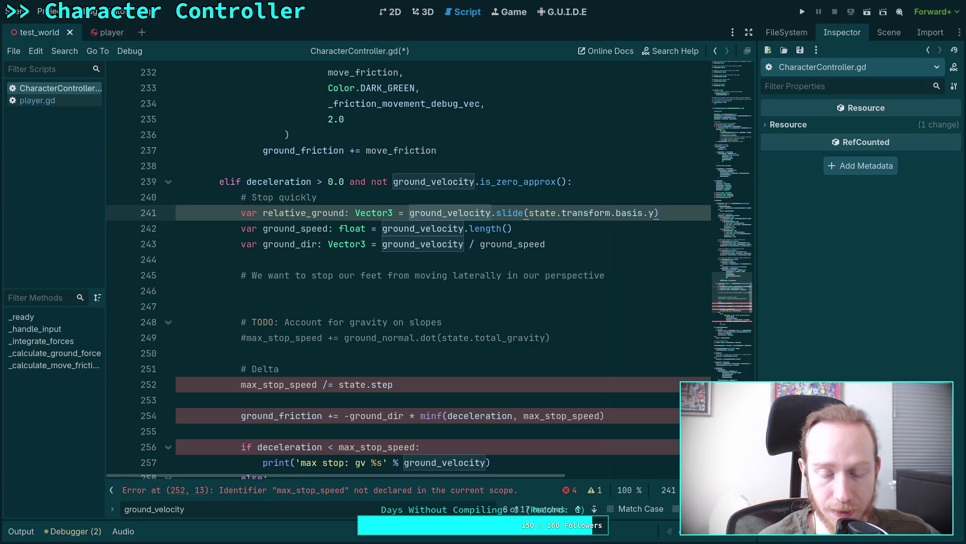
{"action": "left_click", "coordinate": [409, 212]}
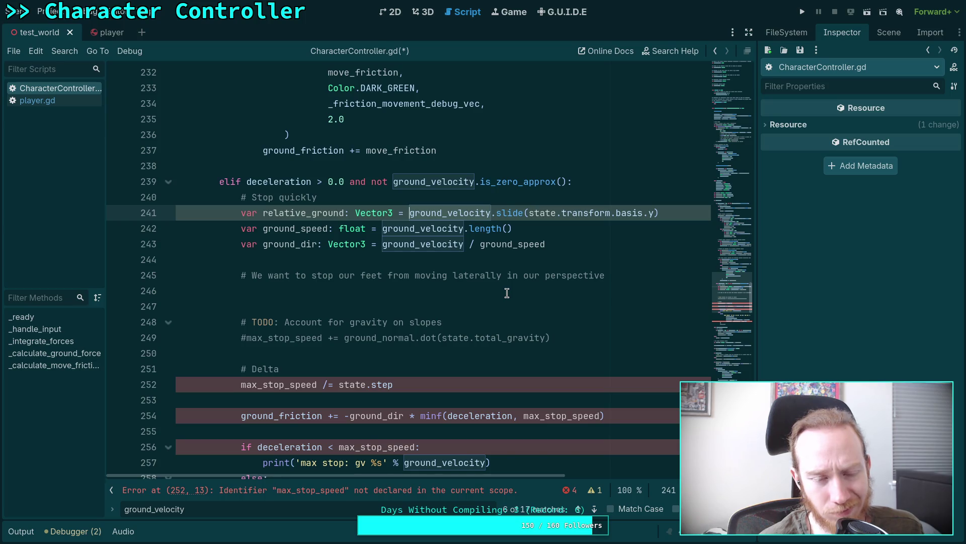
- Delete the slide expression on line 241 and consult the Krita slope screenshot
{"action": "key", "text": "BackSpace"}
{"action": "key", "text": "BackSpace"}
{"action": "key", "text": "BackSpace"}
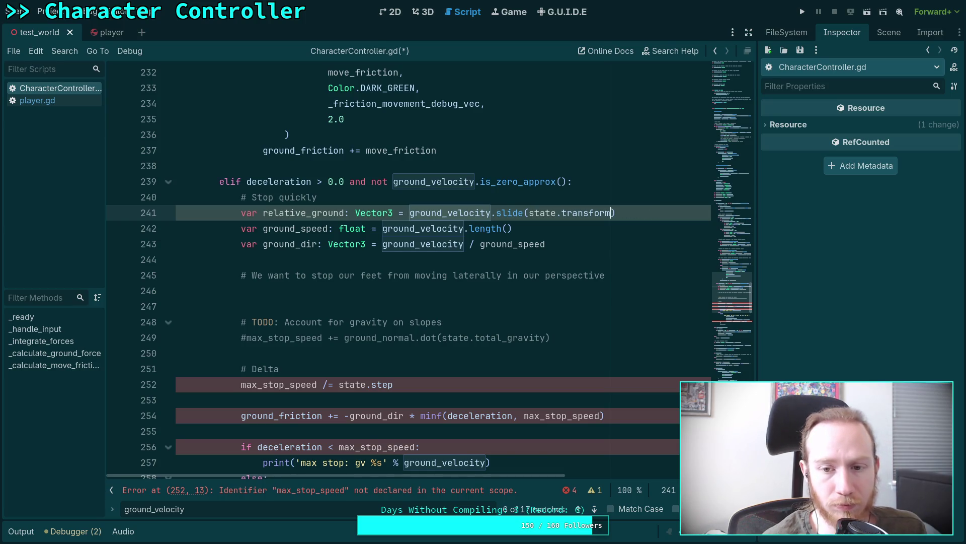
{"action": "key", "text": "BackSpace"}
{"action": "key", "text": "BackSpace"}
{"action": "key", "text": "BackSpace"}
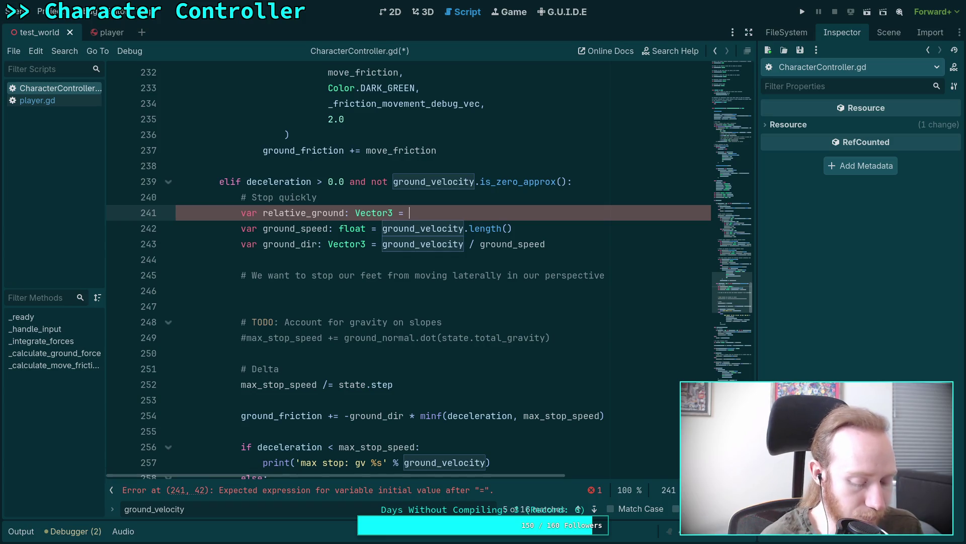
{"action": "key", "text": "alt+Tab"}
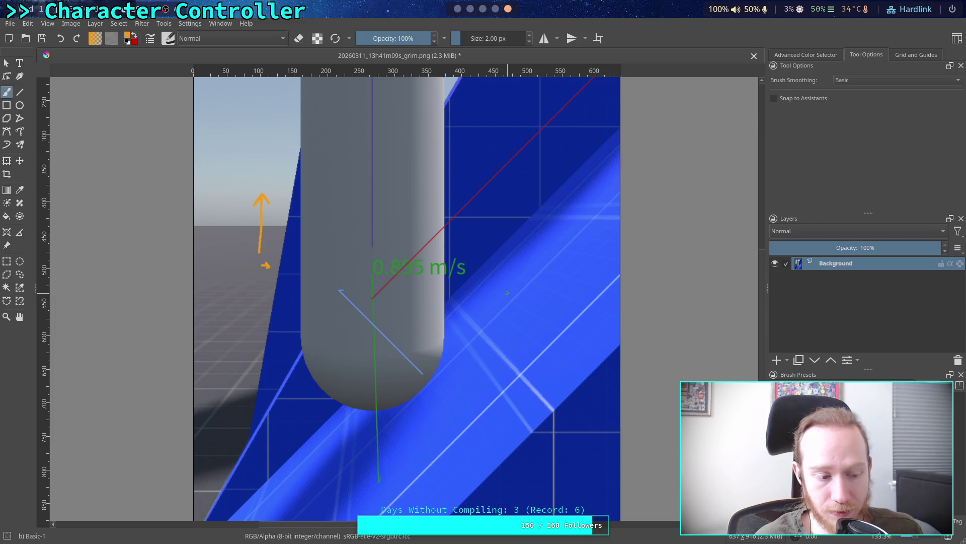
{"action": "key", "text": "alt+Tab"}
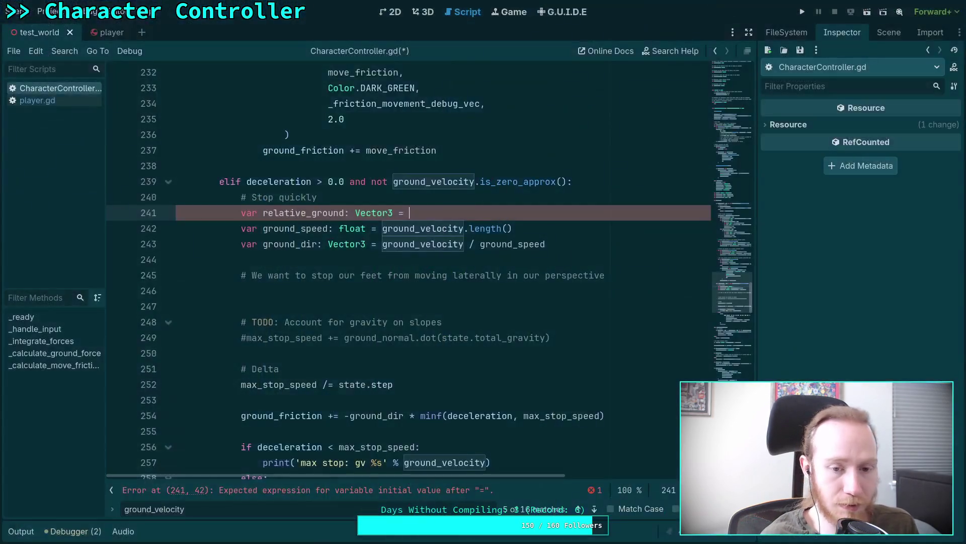
- Open a parenthesised multi-line value for relative_ground beginning with 'ground_velocity.'
{"action": "type", "text": "("}
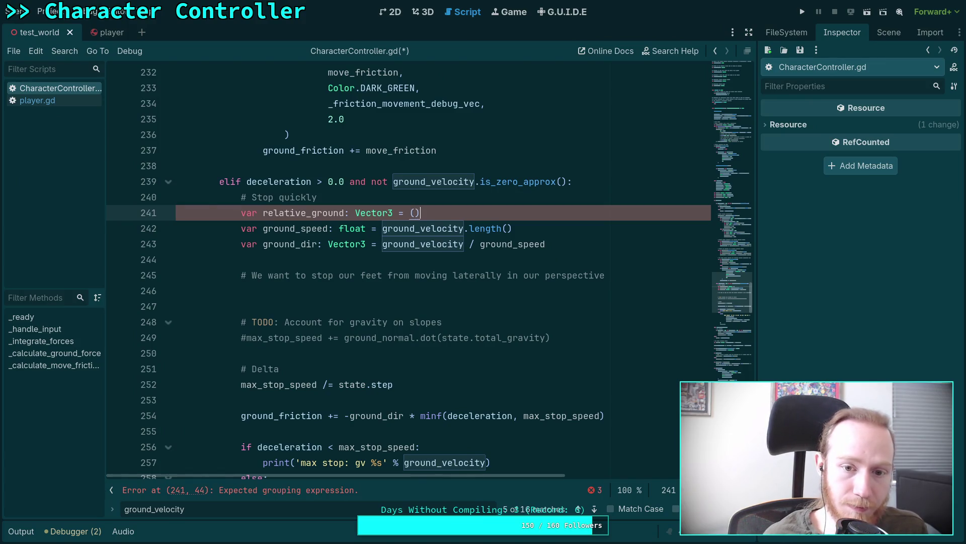
{"action": "key", "text": "Return"}
{"action": "type", "text": "grou"}
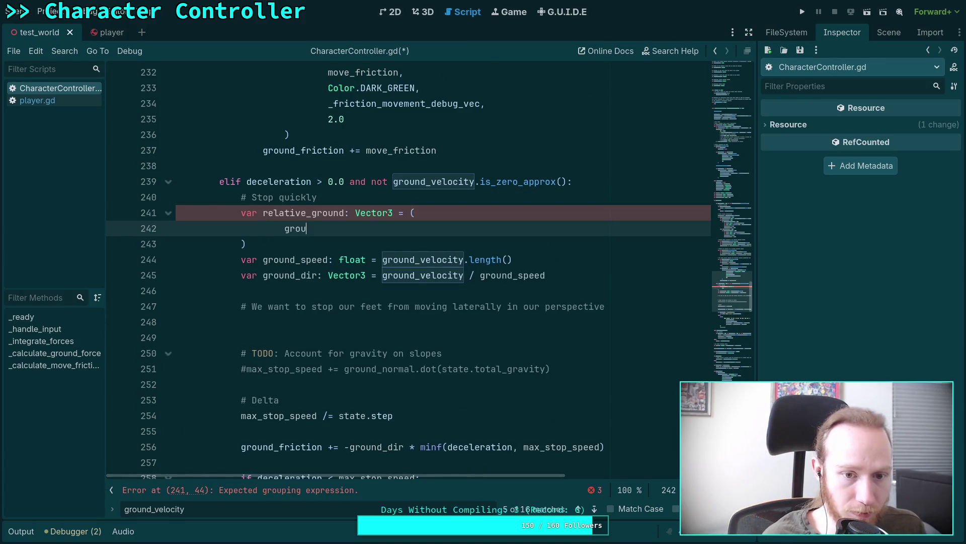
{"action": "type", "text": "nd_v"}
{"action": "key", "text": "Return"}
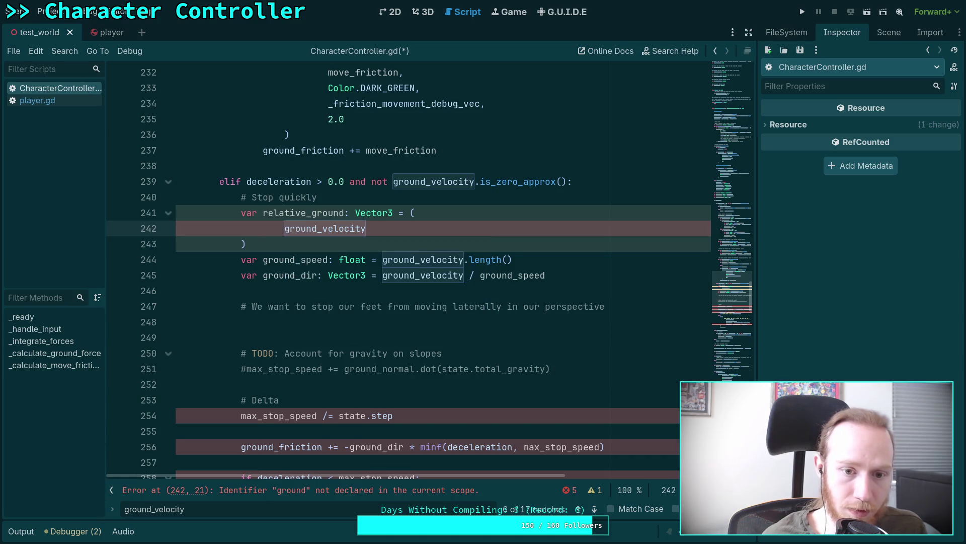
{"action": "type", "text": "."}
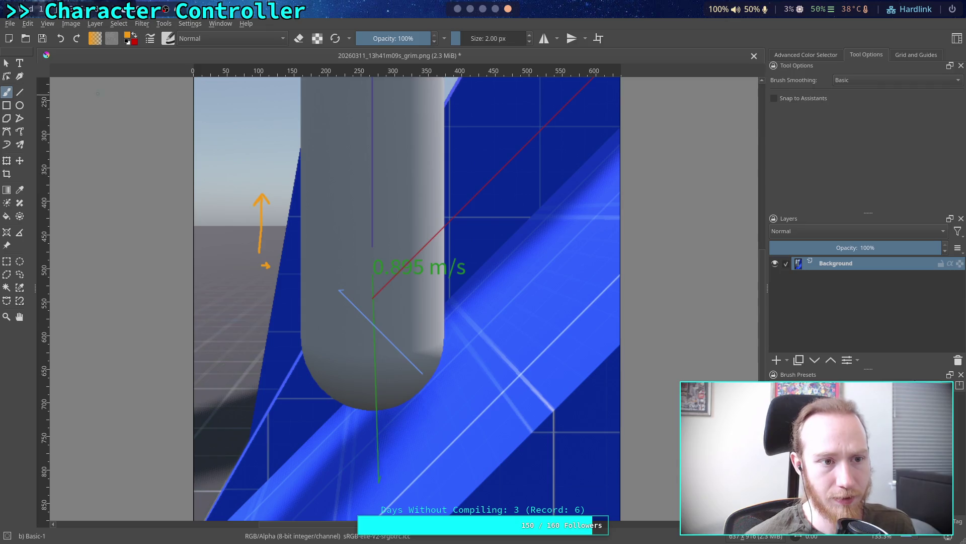
- Select the Crop tool in Krita's toolbox
{"action": "left_click", "coordinate": [7, 174]}
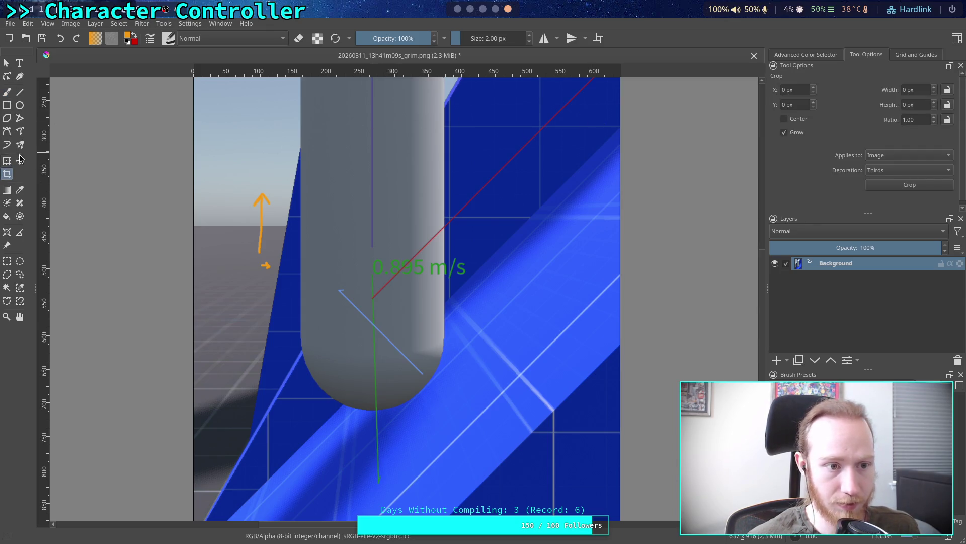
- Rotate the screenshot about 45° with the Transform tool so the capsule stands upright
{"action": "key", "text": "ctrl+t"}
{"action": "mouse_move", "coordinate": [661, 143]}
{"action": "left_mouse_down"}
{"action": "mouse_move", "coordinate": [734, 209]}
{"action": "mouse_move", "coordinate": [731, 349]}
{"action": "mouse_move", "coordinate": [684, 346]}
{"action": "left_mouse_up"}
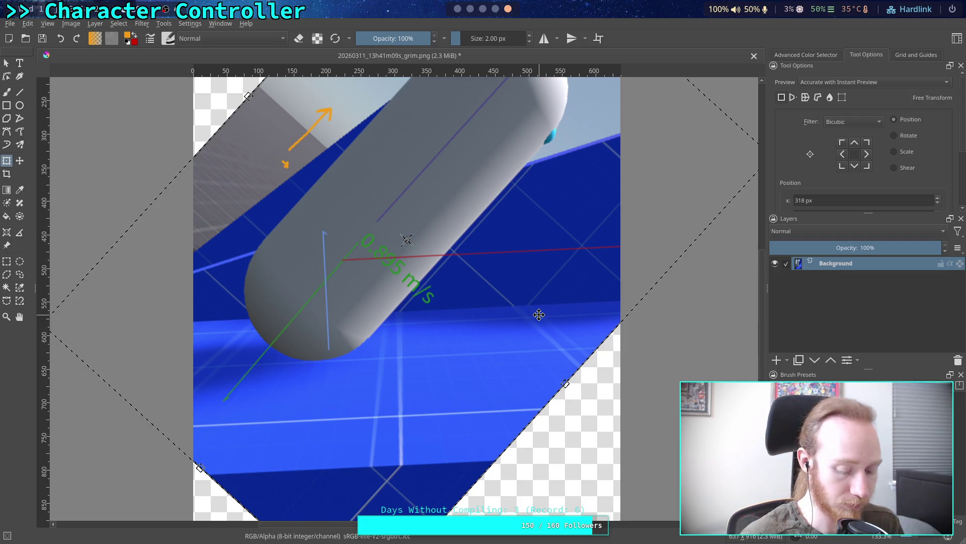
{"action": "key", "text": "Escape"}
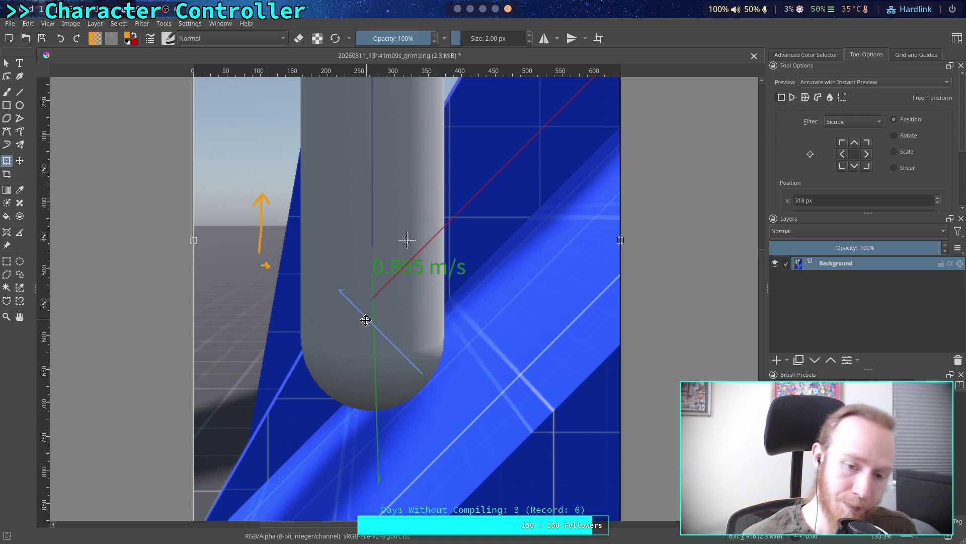
{"action": "left_click_drag", "start_coordinate": [670, 453], "coordinate": [636, 494]}
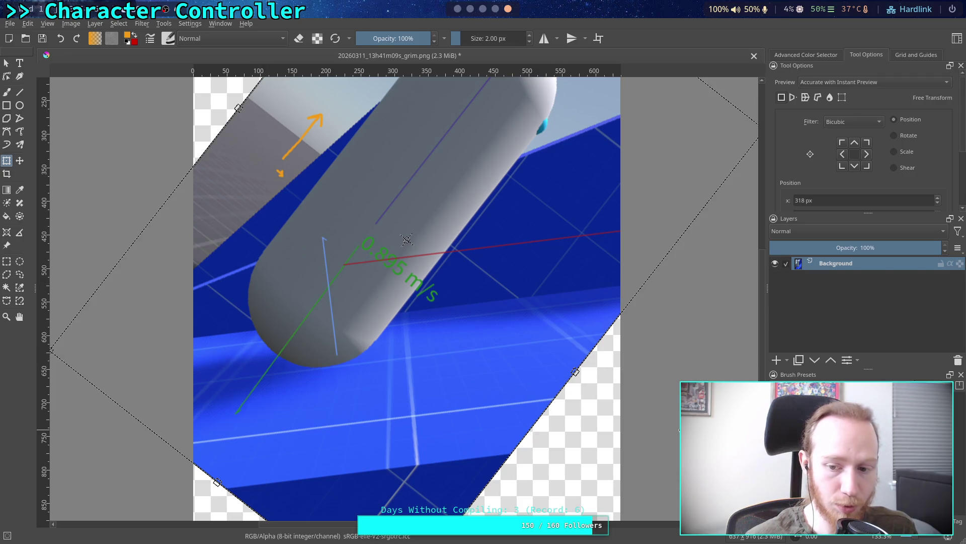
{"action": "mouse_move", "coordinate": [689, 448]}
{"action": "left_mouse_down"}
{"action": "mouse_move", "coordinate": [614, 383]}
{"action": "mouse_move", "coordinate": [568, 228]}
{"action": "left_mouse_up"}
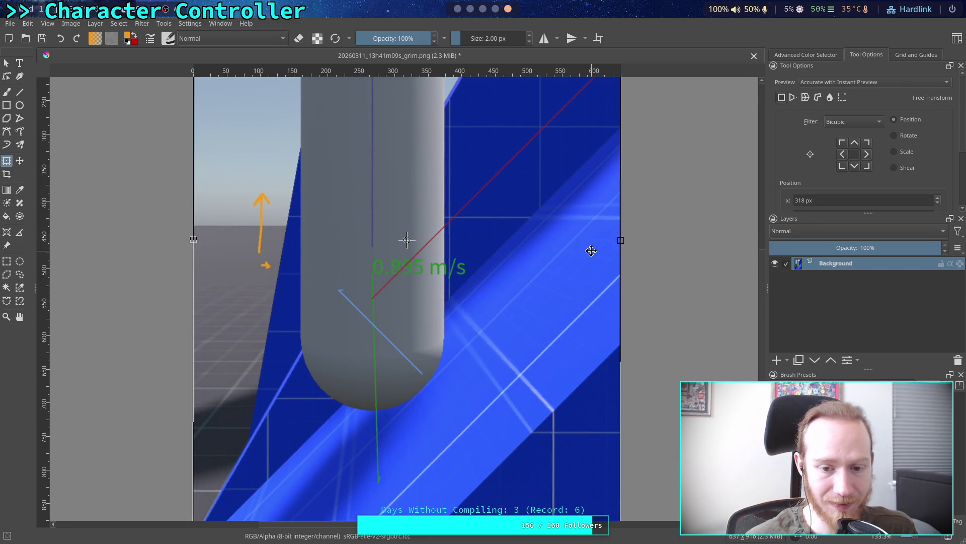
{"action": "mouse_move", "coordinate": [667, 234]}
{"action": "left_mouse_down"}
{"action": "mouse_move", "coordinate": [664, 422]}
{"action": "mouse_move", "coordinate": [648, 426]}
{"action": "left_mouse_up"}
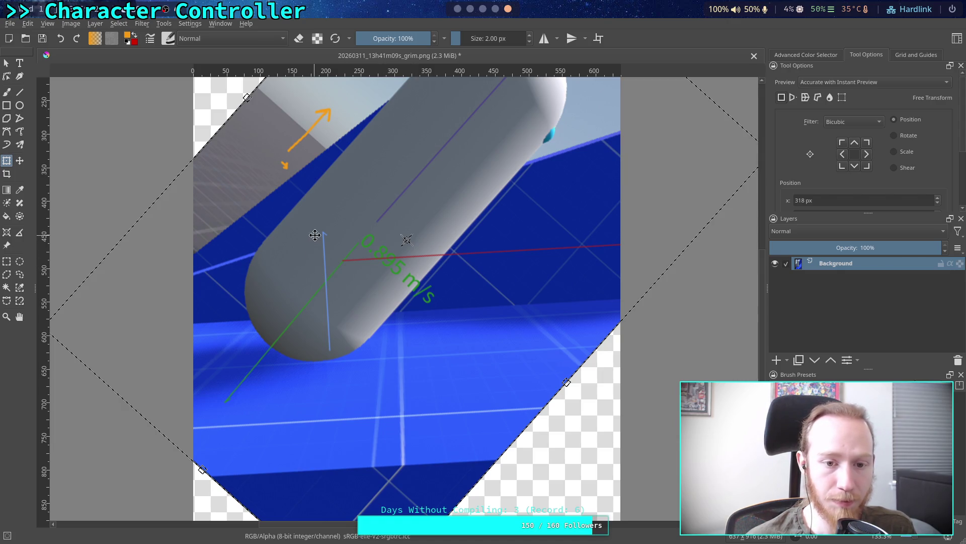
{"action": "mouse_move", "coordinate": [704, 312]}
{"action": "left_mouse_down"}
{"action": "mouse_move", "coordinate": [659, 237]}
{"action": "mouse_move", "coordinate": [564, 196]}
{"action": "mouse_move", "coordinate": [505, 187]}
{"action": "left_mouse_up"}
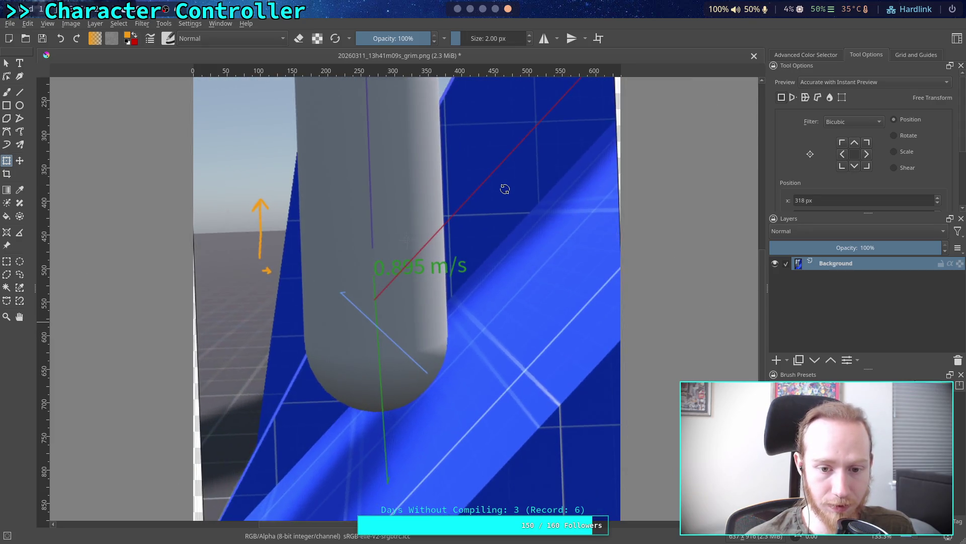
{"action": "key", "text": "Return"}
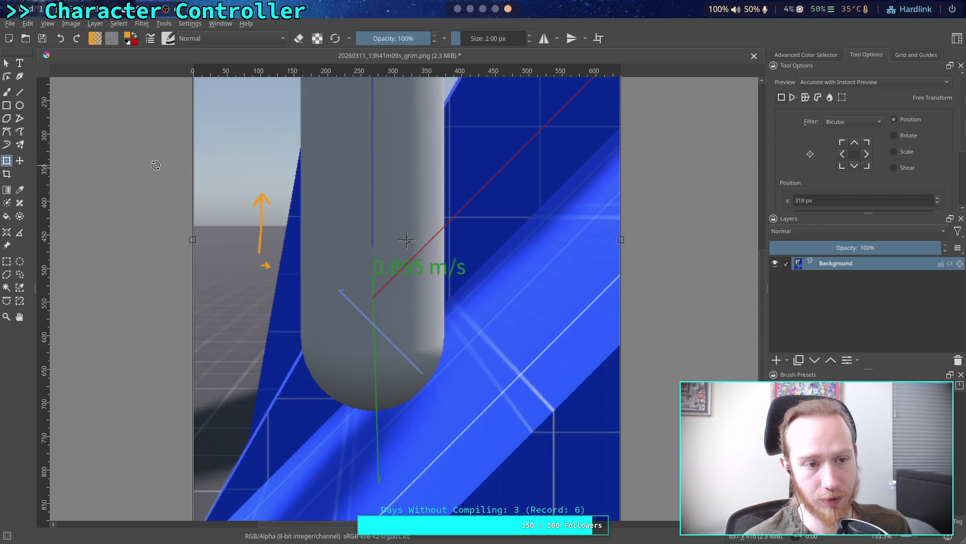
{"action": "left_click", "coordinate": [7, 64]}
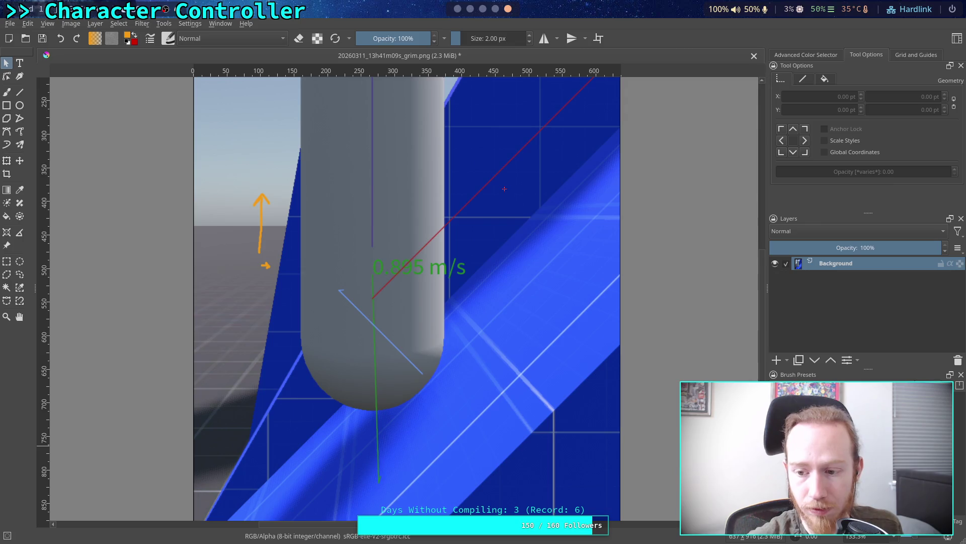
{"action": "scroll", "coordinate": [883, 536], "scroll_direction": "down", "scroll_amount": 1}
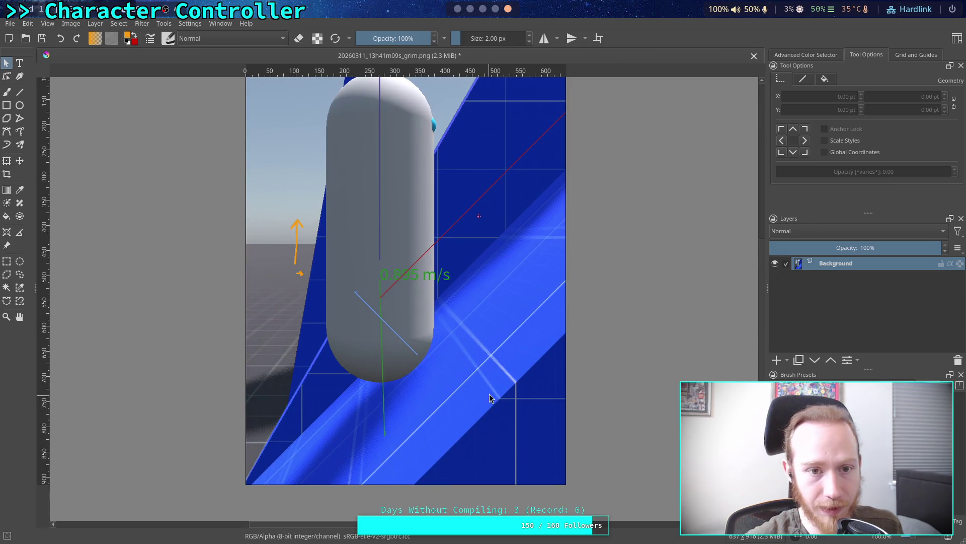
{"action": "scroll", "coordinate": [513, 363], "scroll_direction": "up", "scroll_amount": 3}
{"action": "mouse_move", "coordinate": [514, 362]}
{"action": "left_mouse_down"}
{"action": "mouse_move", "coordinate": [511, 373]}
{"action": "mouse_move", "coordinate": [486, 283]}
{"action": "left_mouse_up"}
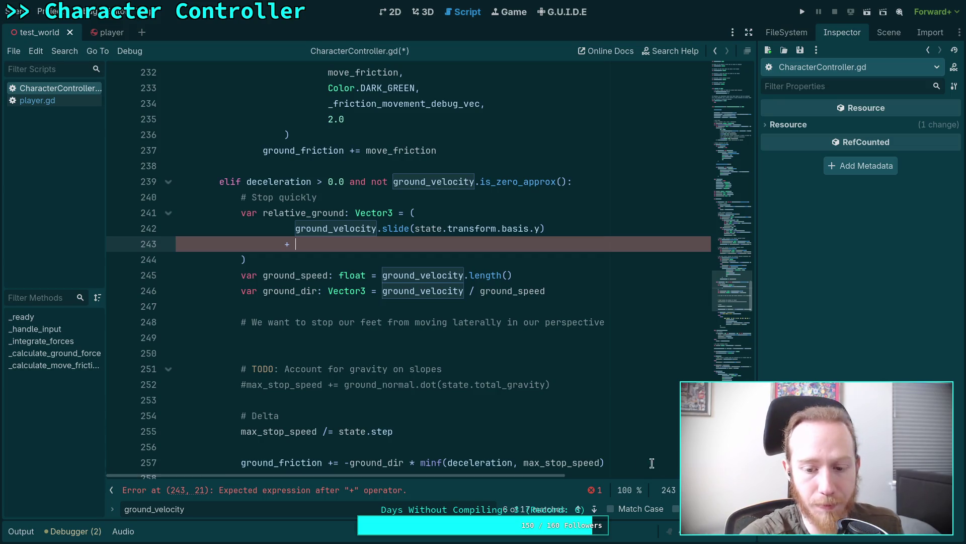
- Step through ground_velocity matches to its assignment on line 368, then show the unit circle chart
{"action": "left_click", "coordinate": [597, 509]}
{"action": "left_click", "coordinate": [597, 509]}
{"action": "left_click", "coordinate": [596, 508]}
{"action": "left_click", "coordinate": [596, 509]}
{"action": "left_click", "coordinate": [596, 509]}
{"action": "left_click", "coordinate": [597, 509]}
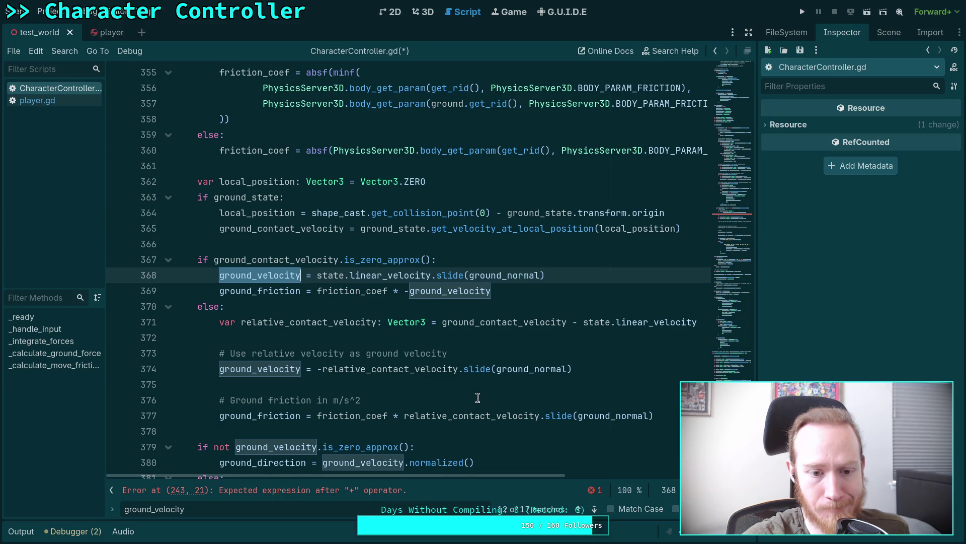
{"action": "scroll", "coordinate": [477, 397], "scroll_direction": "down", "scroll_amount": 1}
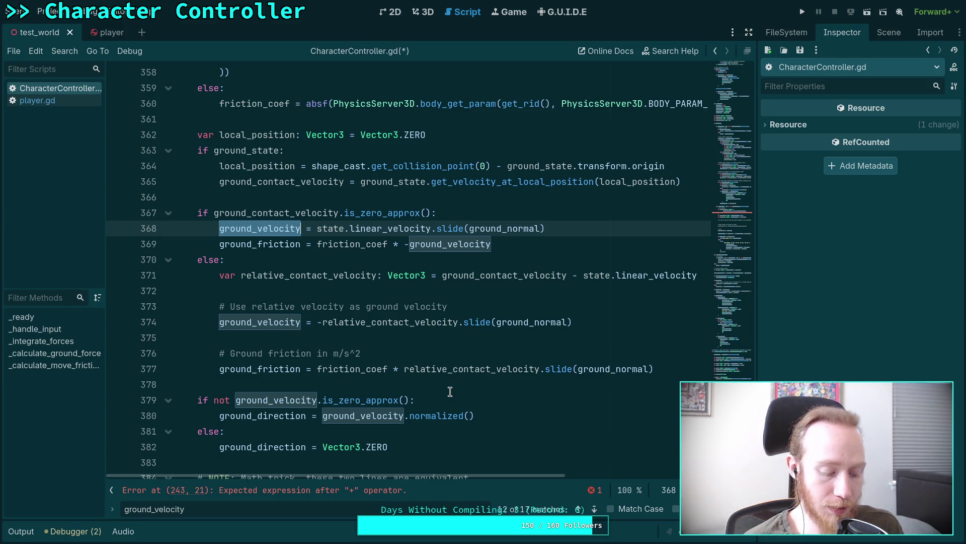
{"action": "key", "text": "super+Right"}
{"action": "key", "text": "super+Right"}
{"action": "key", "text": "super+Right"}
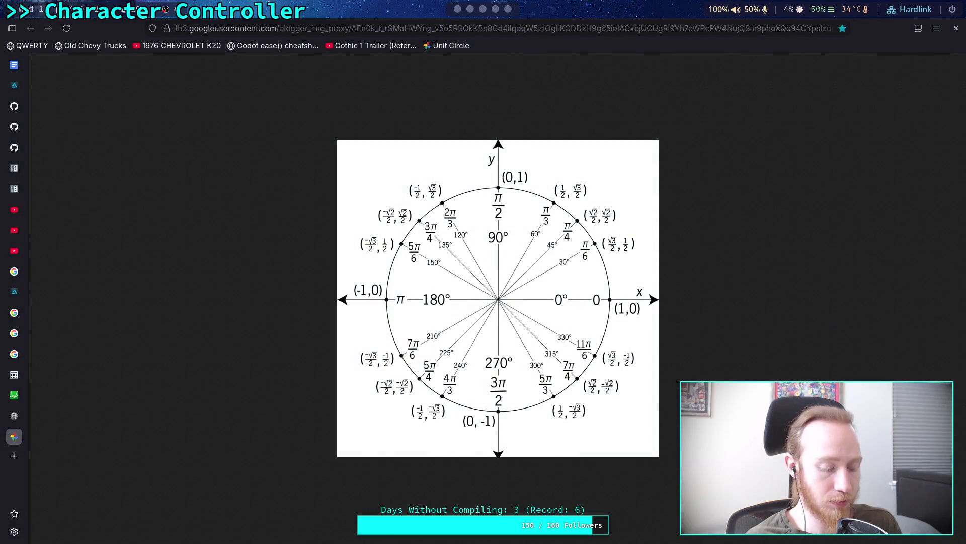
- Switch from Vivaldi's unit-circle chart back to the capsule-on-slope screenshot in Krita
{"action": "key", "text": "super+Right"}
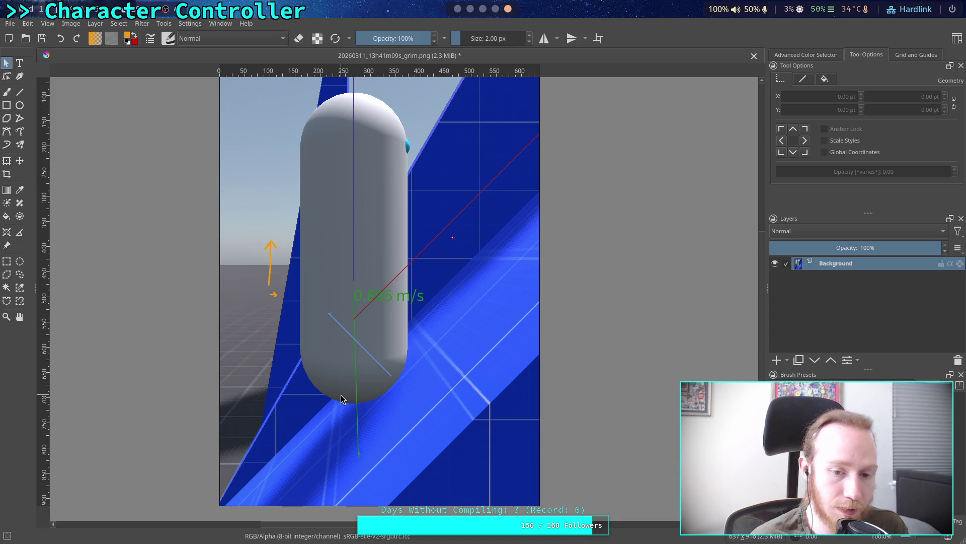
- Draw straight annotation lines on the screenshot, drop the stray orange line, and make red the foreground colour
{"action": "left_click", "coordinate": [19, 92]}
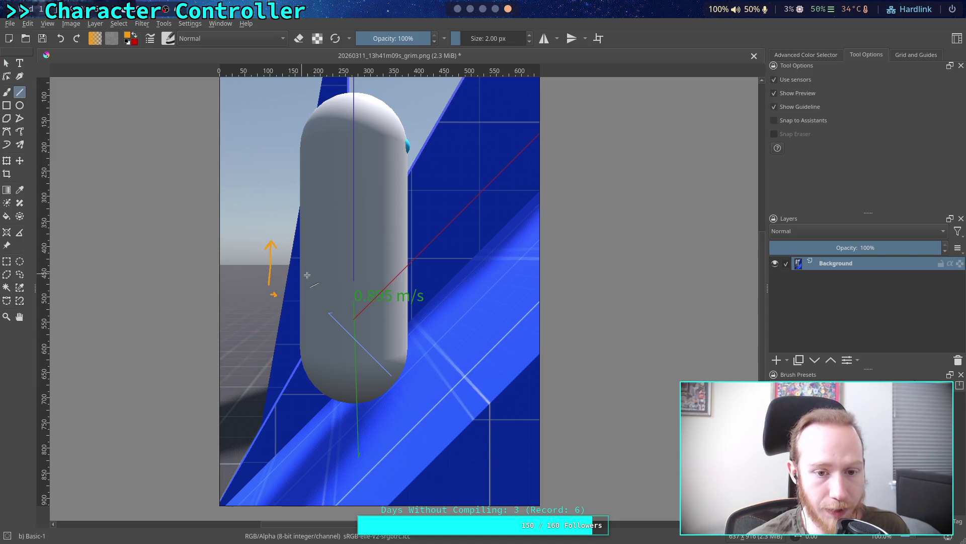
{"action": "mouse_move", "coordinate": [352, 304]}
{"action": "left_mouse_down"}
{"action": "mouse_move", "coordinate": [297, 394]}
{"action": "mouse_move", "coordinate": [276, 378]}
{"action": "left_mouse_up"}
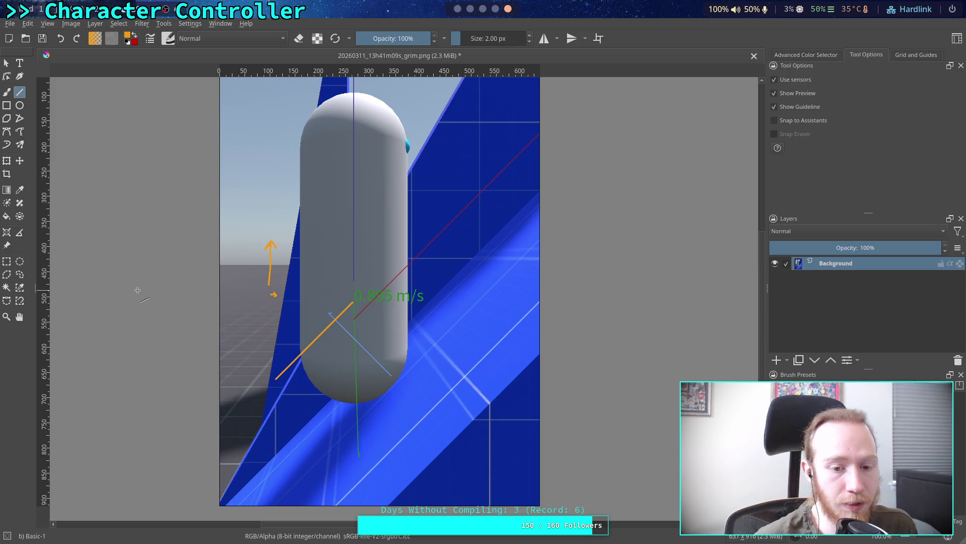
{"action": "left_click_drag", "start_coordinate": [357, 456], "coordinate": [280, 384]}
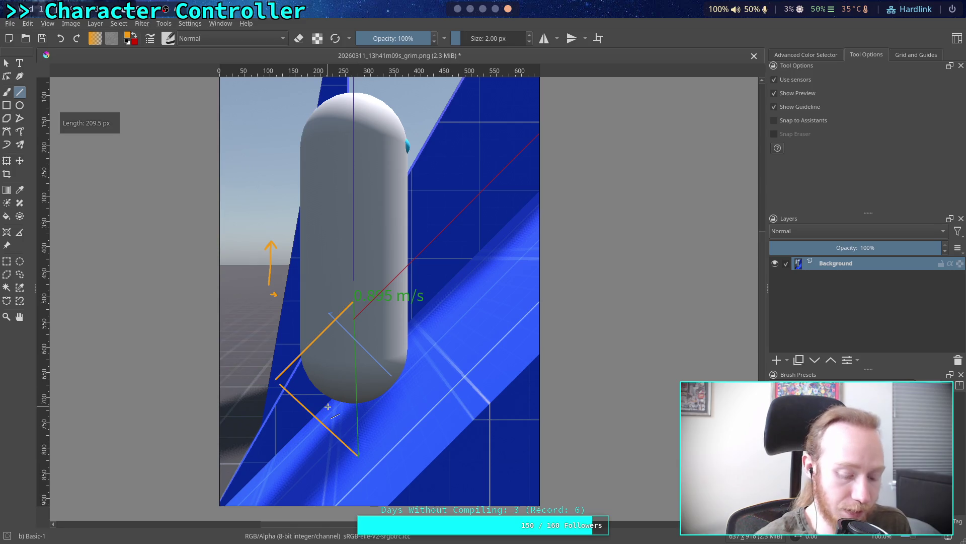
{"action": "key", "text": "Escape"}
{"action": "left_click", "coordinate": [135, 33]}
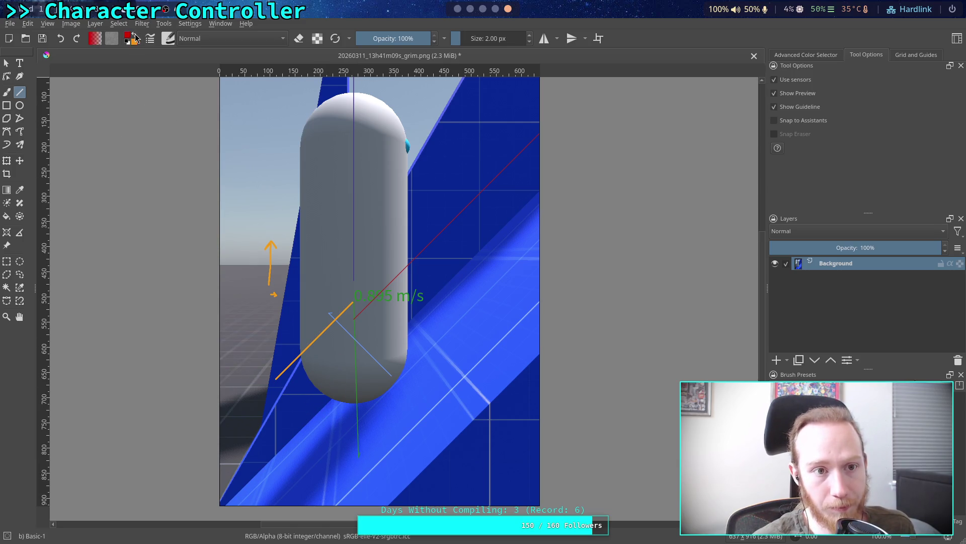
- Draw a red line from the green vector's base up-left to the orange slope line
{"action": "left_click_drag", "start_coordinate": [357, 456], "coordinate": [279, 384]}
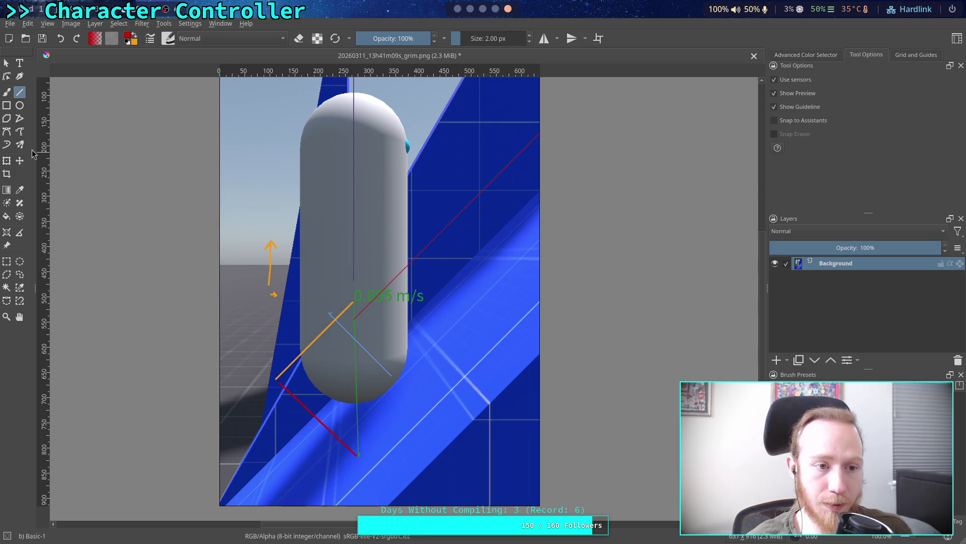
- Circle the small orange arrow in red, undo it, then leave Krita for the unit-circle chart
{"action": "left_click", "coordinate": [20, 105]}
{"action": "left_click_drag", "start_coordinate": [259, 288], "coordinate": [295, 298]}
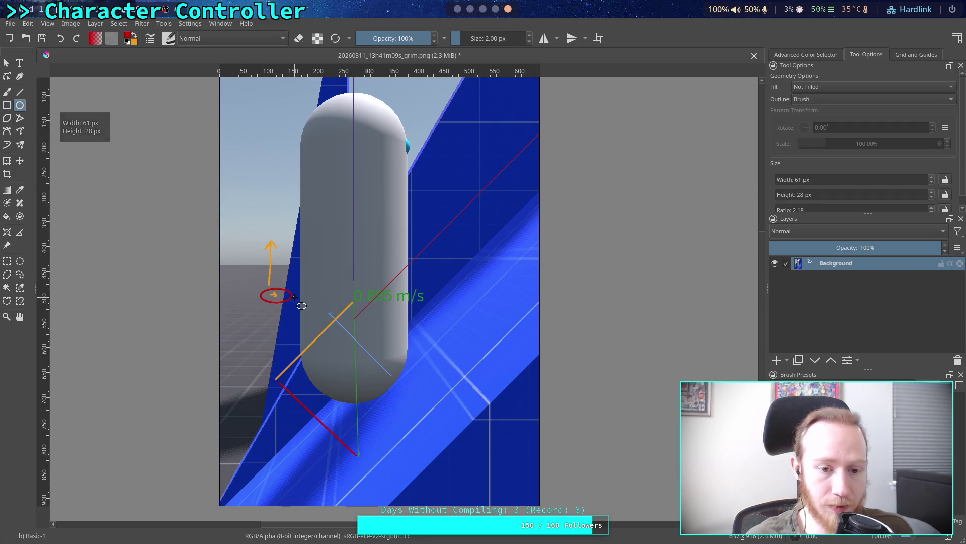
{"action": "key", "text": "ctrl+z"}
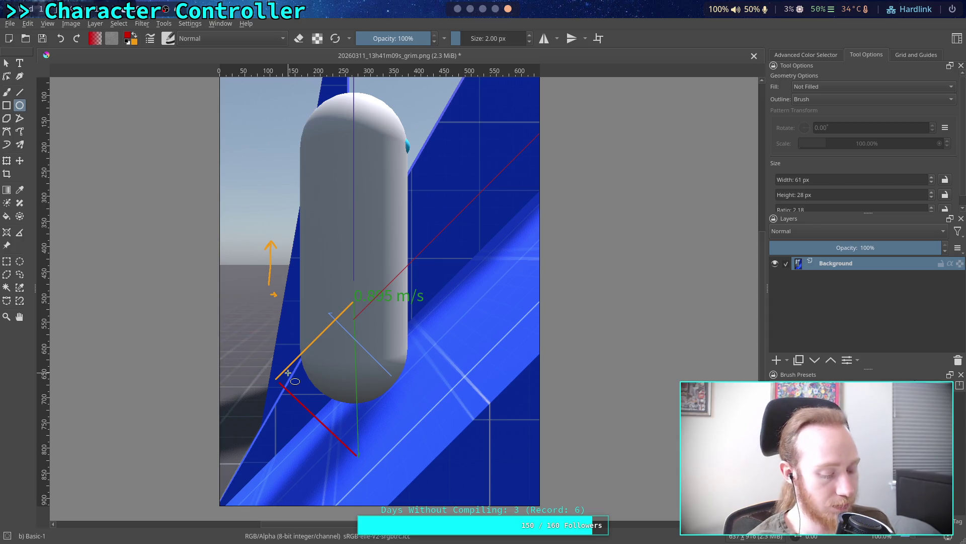
{"action": "key", "text": "alt+Tab"}
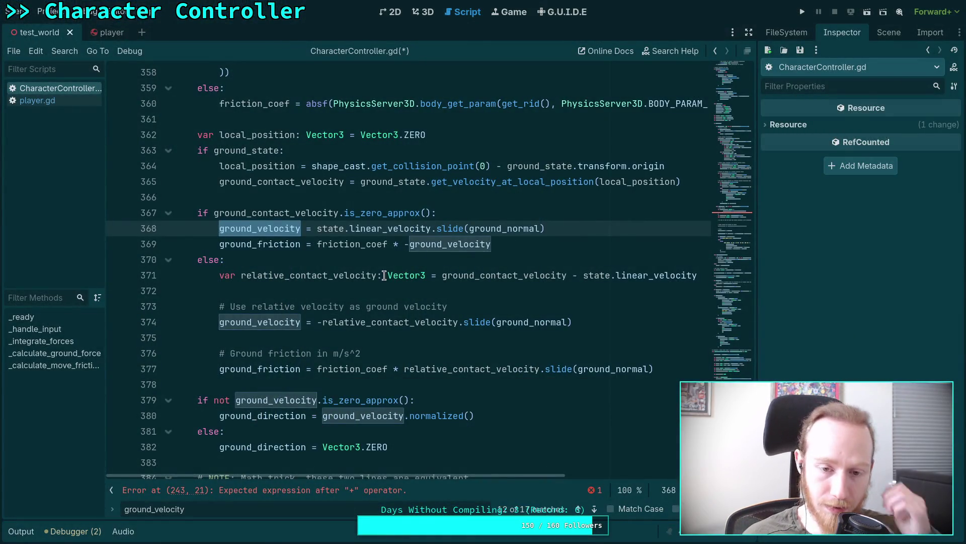
{"action": "key", "text": "super+1"}
- Cycle workspaces to view the unit-circle diagram, then return to the annotated capsule screenshot
{"action": "key", "text": "super+2"}
{"action": "key", "text": "super+4"}
{"action": "key", "text": "super+1"}
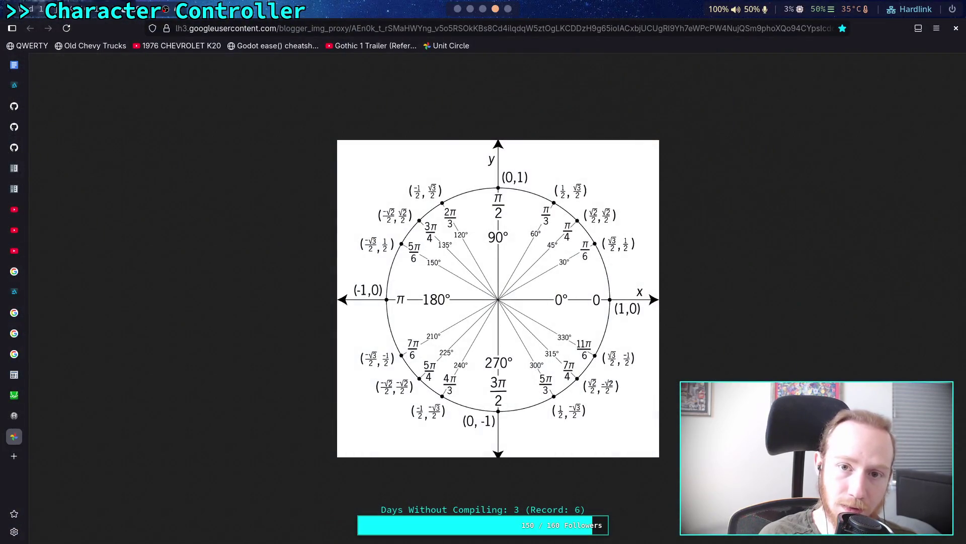
{"action": "key", "text": "alt+Tab"}
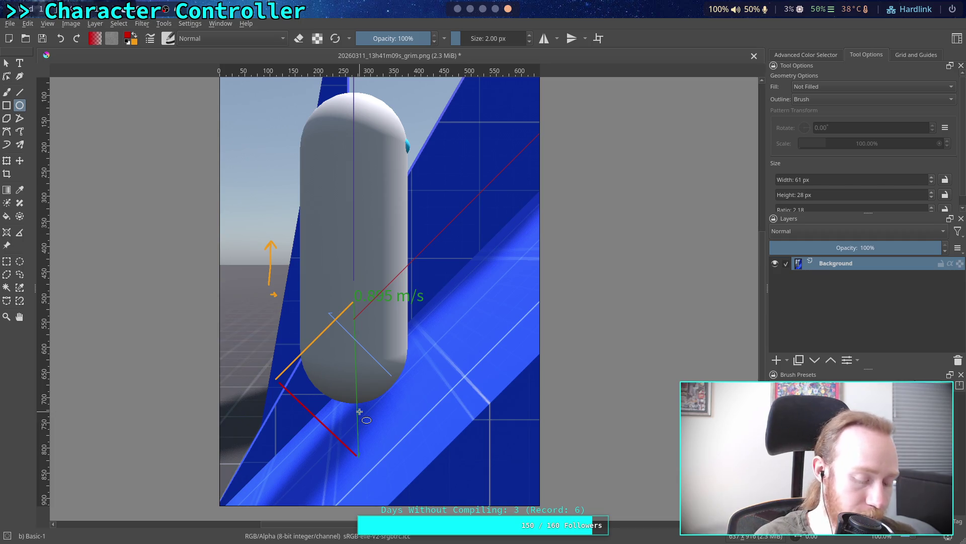
- Back in CharacterController.gd, collapse _calculate_ground_force and scroll up to line 242
{"action": "key", "text": "alt+Tab"}
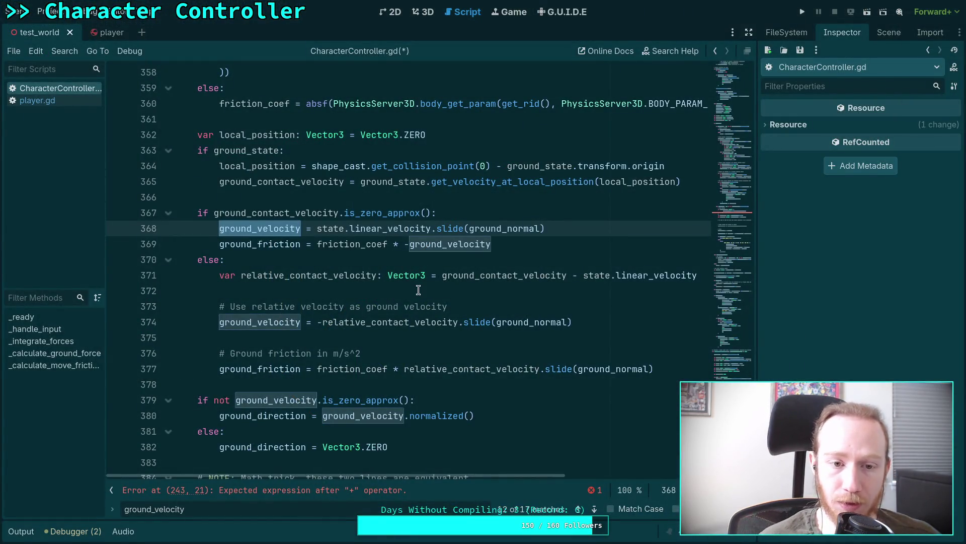
{"action": "scroll", "coordinate": [415, 287], "scroll_direction": "down", "scroll_amount": 9}
{"action": "scroll", "coordinate": [418, 283], "scroll_direction": "up", "scroll_amount": 20}
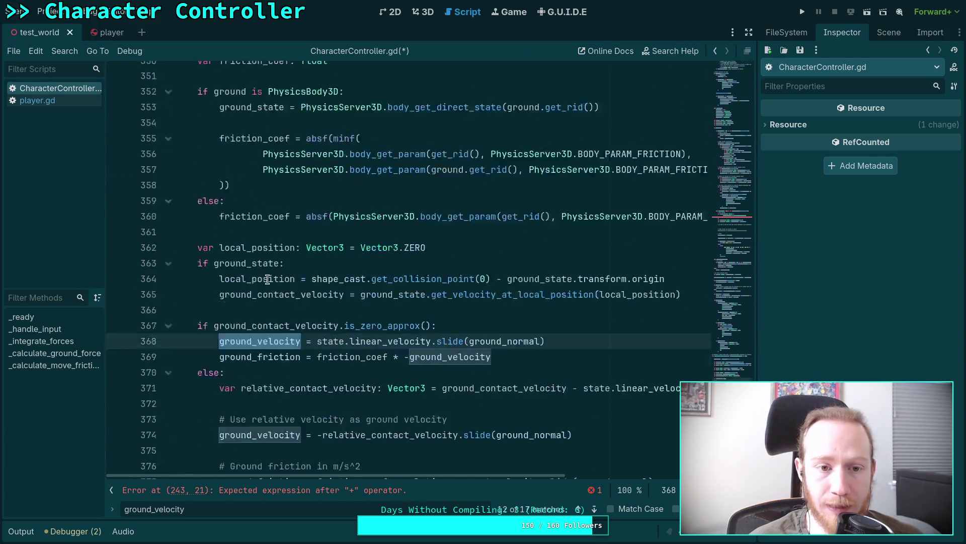
{"action": "key", "text": "alt+f"}
{"action": "scroll", "coordinate": [211, 298], "scroll_direction": "up", "scroll_amount": 20}
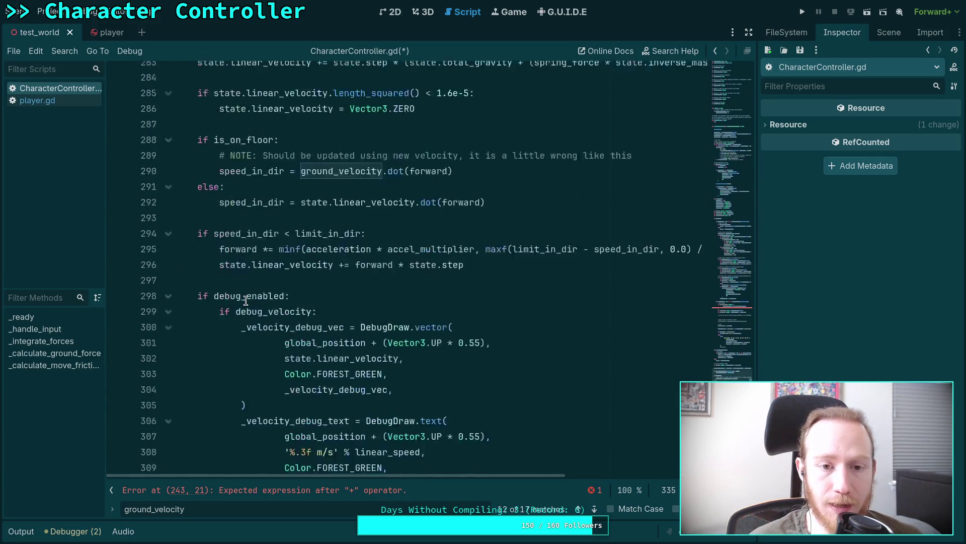
{"action": "scroll", "coordinate": [333, 318], "scroll_direction": "up", "scroll_amount": 3}
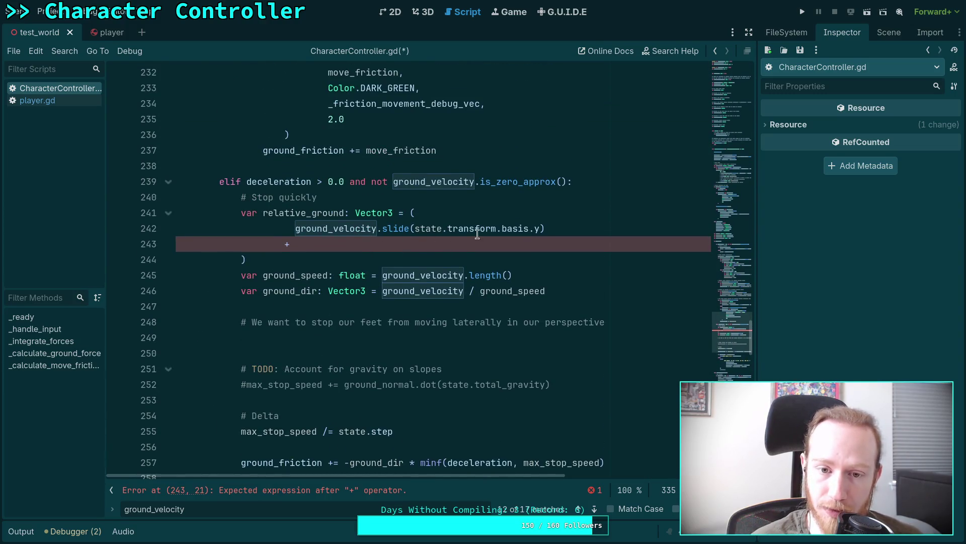
- Select the relative_ground expression on line 242, place the cursor at basis.y, then revisit Krita's screenshot
{"action": "mouse_move", "coordinate": [568, 230]}
{"action": "left_mouse_down"}
{"action": "mouse_move", "coordinate": [299, 234]}
{"action": "mouse_move", "coordinate": [575, 229]}
{"action": "left_mouse_up"}
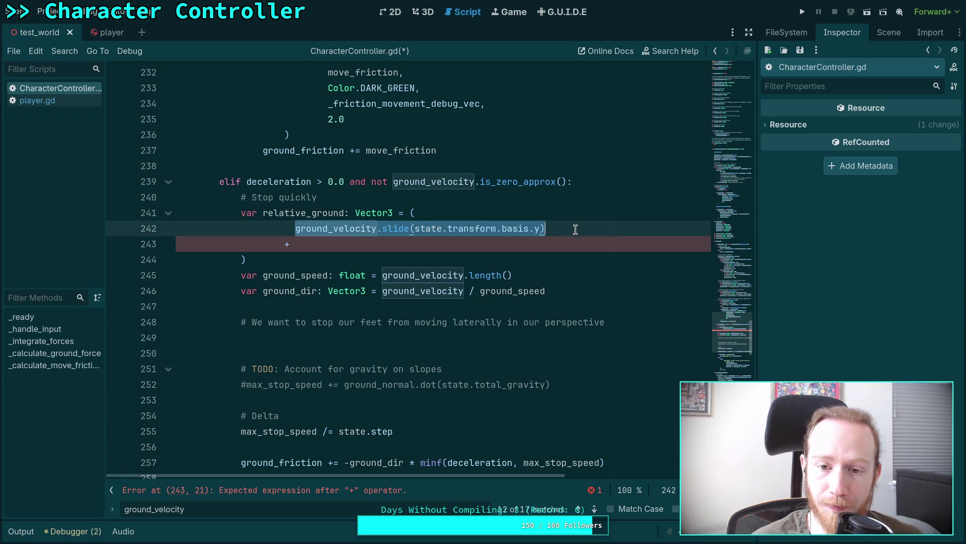
{"action": "left_click", "coordinate": [534, 230]}
{"action": "key", "text": "alt+Tab"}
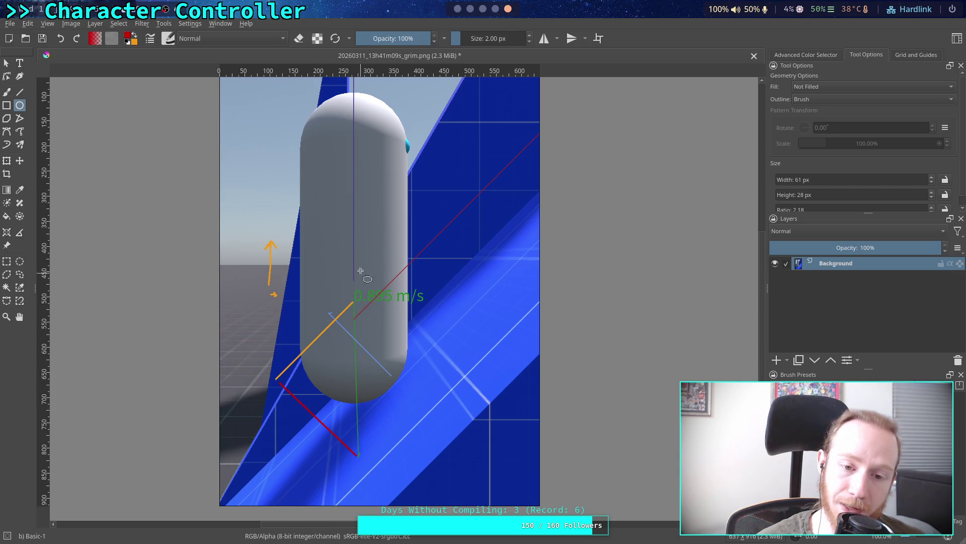
- Replace line 242's ground_velocity.slide(state.transform.basis.y) with just state.transform.basis.y
{"action": "key", "text": "super+4"}
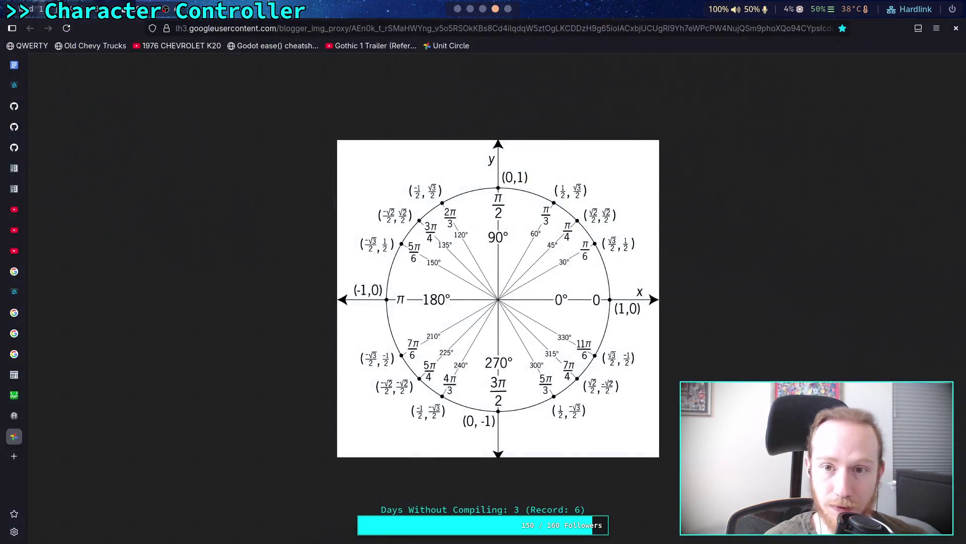
{"action": "key", "text": "super+1"}
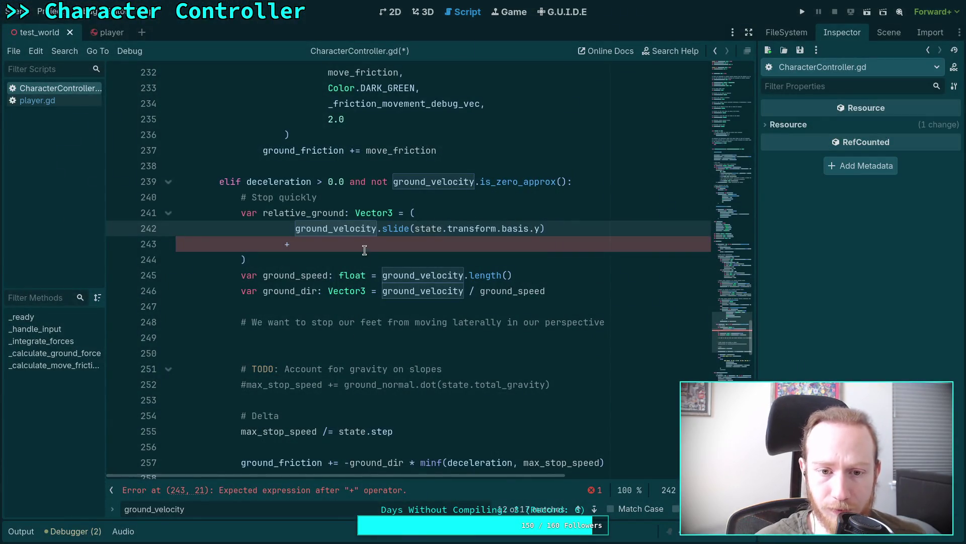
{"action": "left_click_drag", "start_coordinate": [376, 231], "coordinate": [587, 231]}
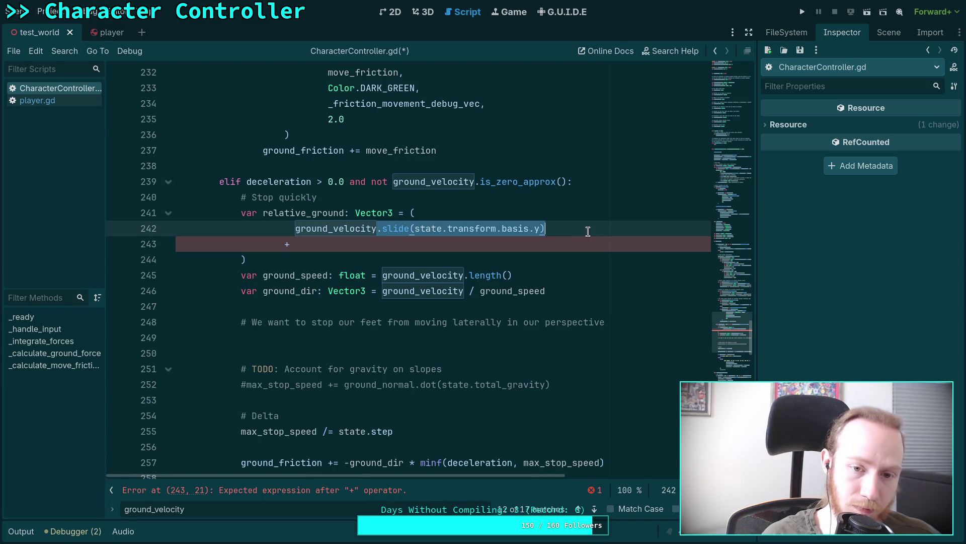
{"action": "key", "text": "BackSpace"}
{"action": "key", "text": "BackSpace"}
{"action": "key", "text": "BackSpace"}
{"action": "key", "text": "BackSpace"}
{"action": "type", "text": "state.tran"}
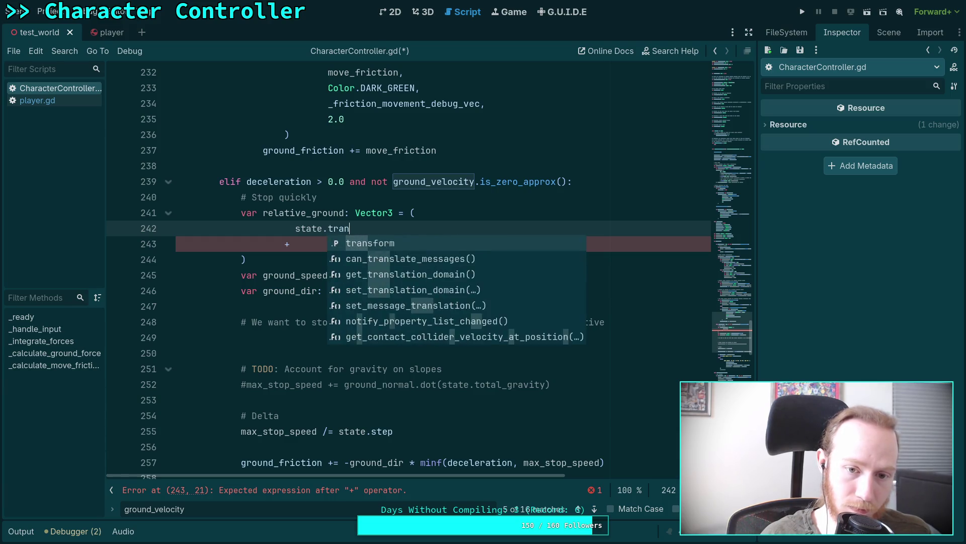
{"action": "key", "text": "Return"}
{"action": "type", "text": ".basis."}
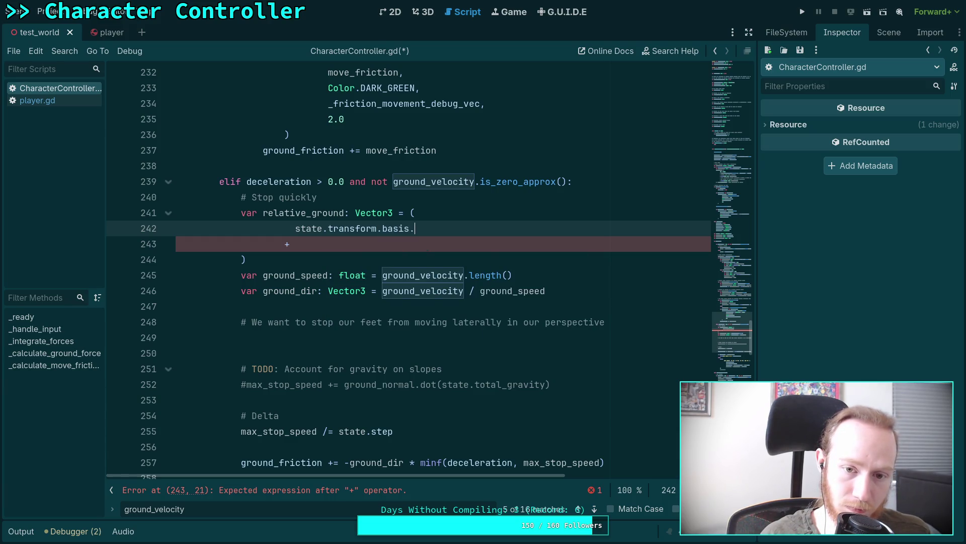
{"action": "type", "text": "y"}
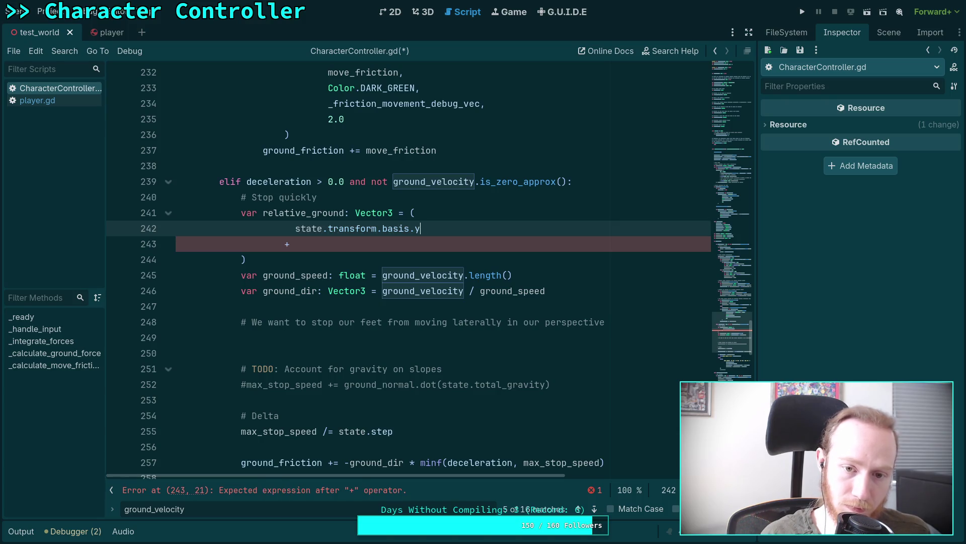